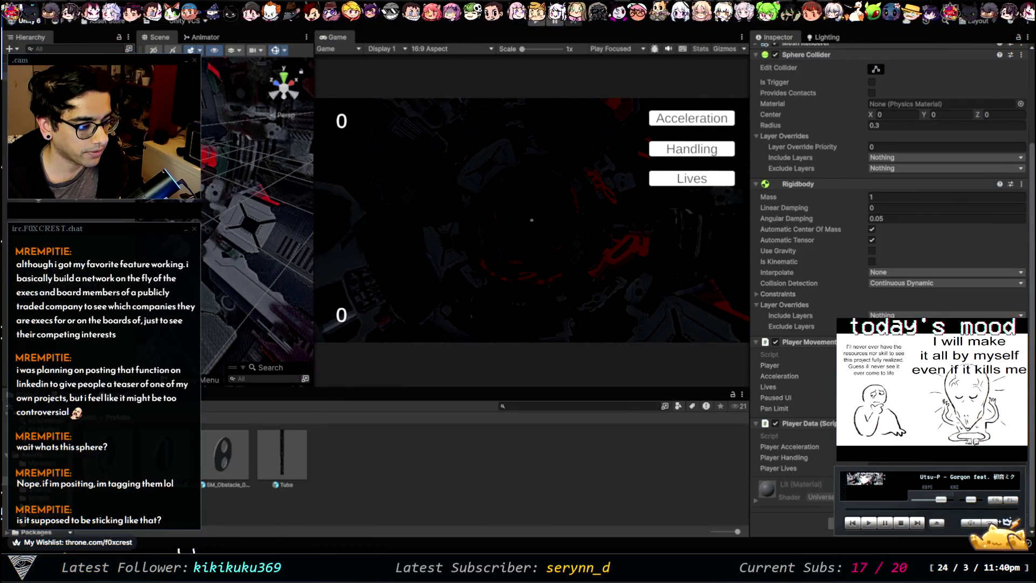
Change PlayerMovement.cs's Update() to LateUpdate(), save the script, and return to Unity
{"action": "key", "text": "alt+Tab"}
{"action": "scroll", "coordinate": [281, 268], "scroll_direction": "up", "scroll_amount": 7}
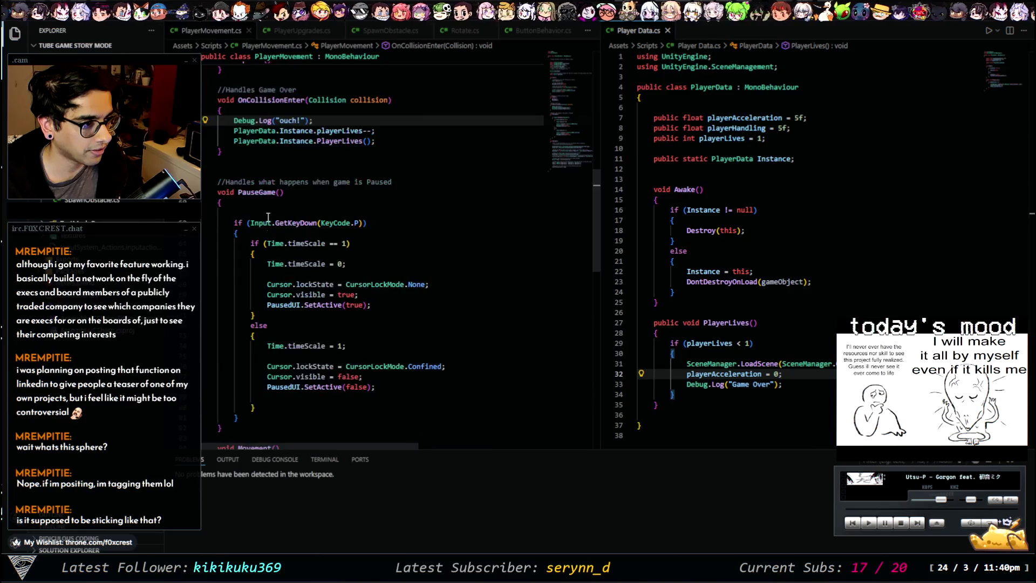
{"action": "scroll", "coordinate": [261, 209], "scroll_direction": "up", "scroll_amount": 4}
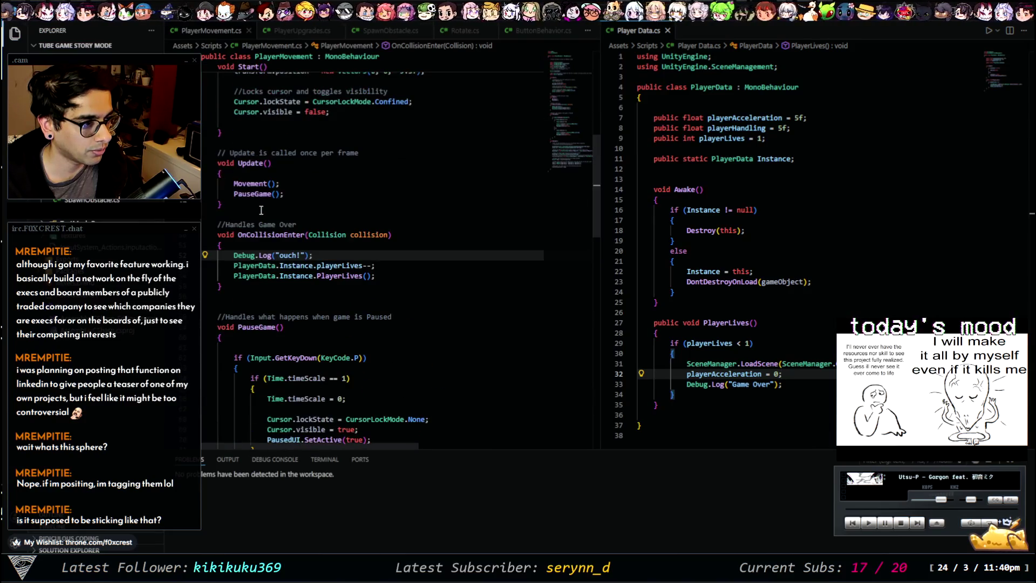
{"action": "left_click", "coordinate": [238, 163]}
{"action": "type", "text": "l"}
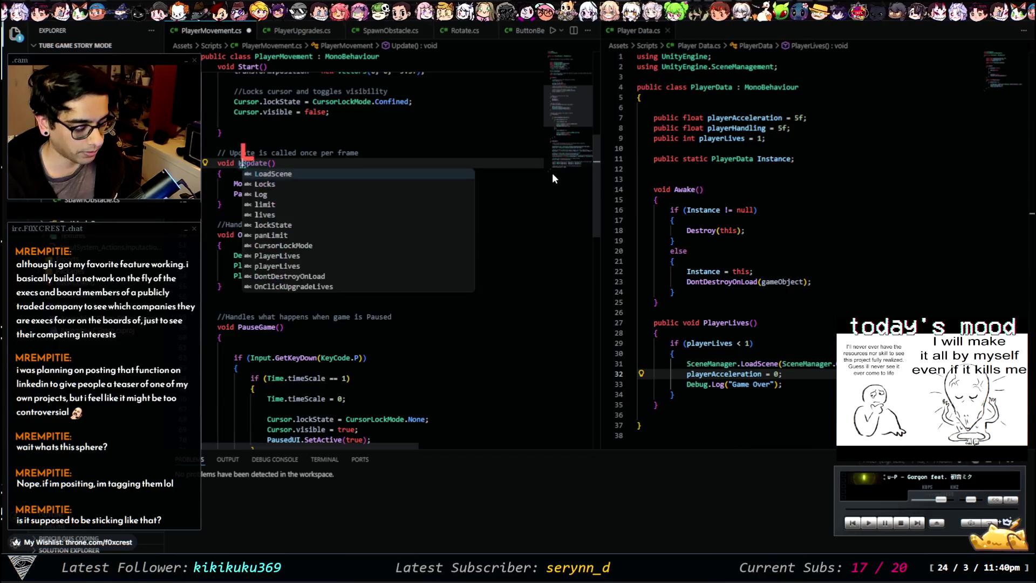
{"action": "type", "text": "ate"}
{"action": "key", "text": "ctrl+s"}
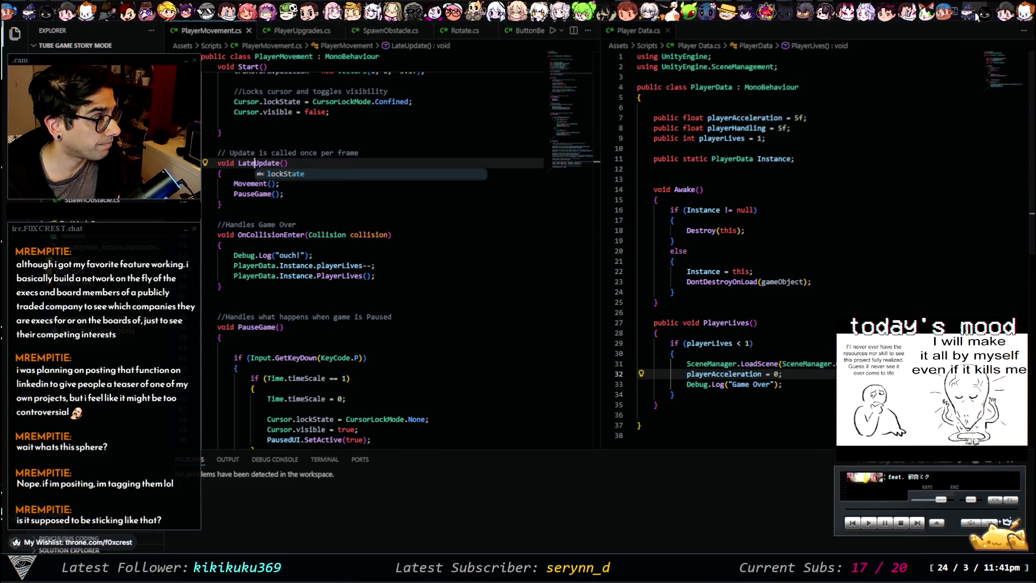
{"action": "key", "text": "alt+Tab"}
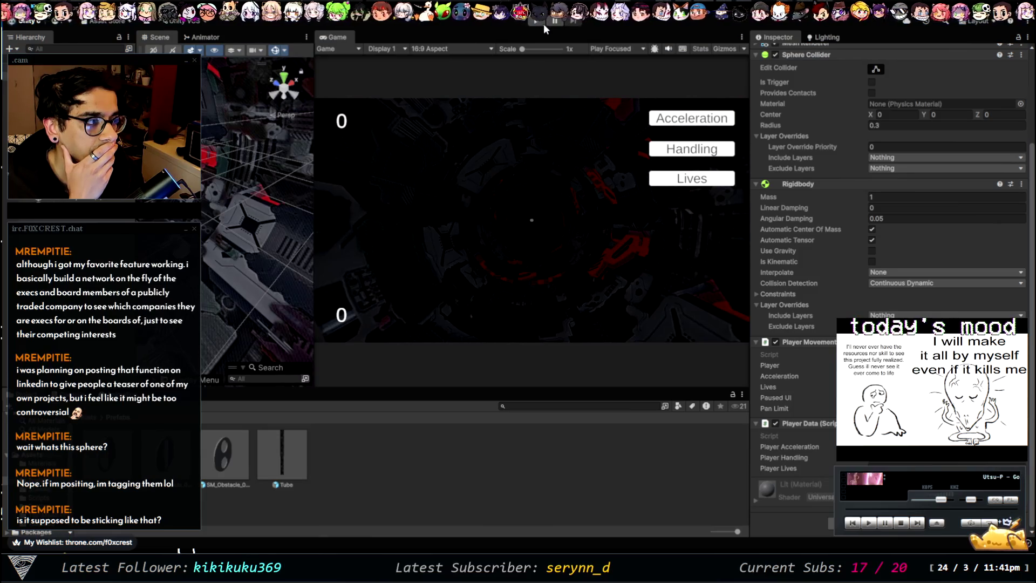
{"action": "left_click", "coordinate": [542, 24]}
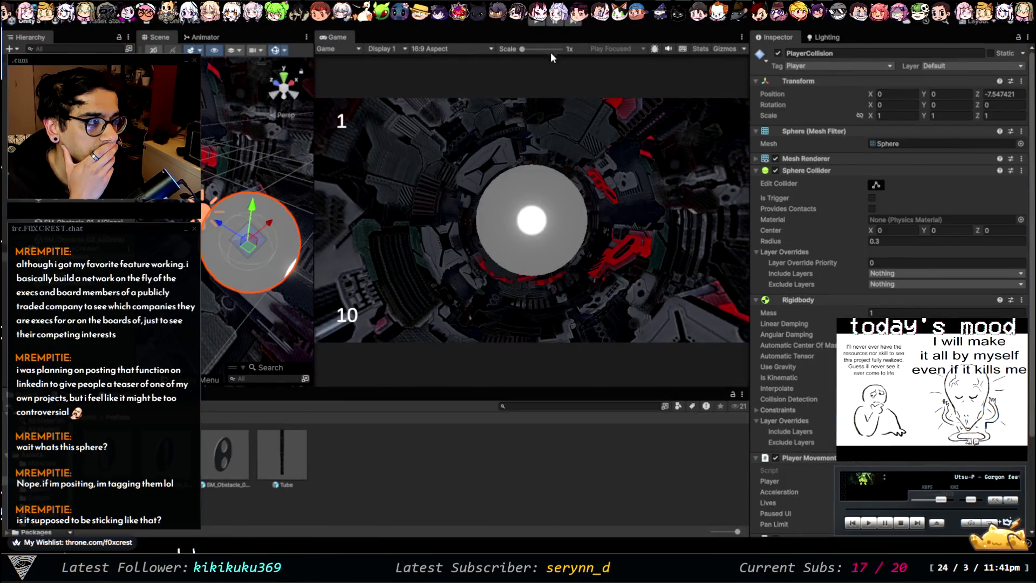
{"action": "key", "text": "Escape"}
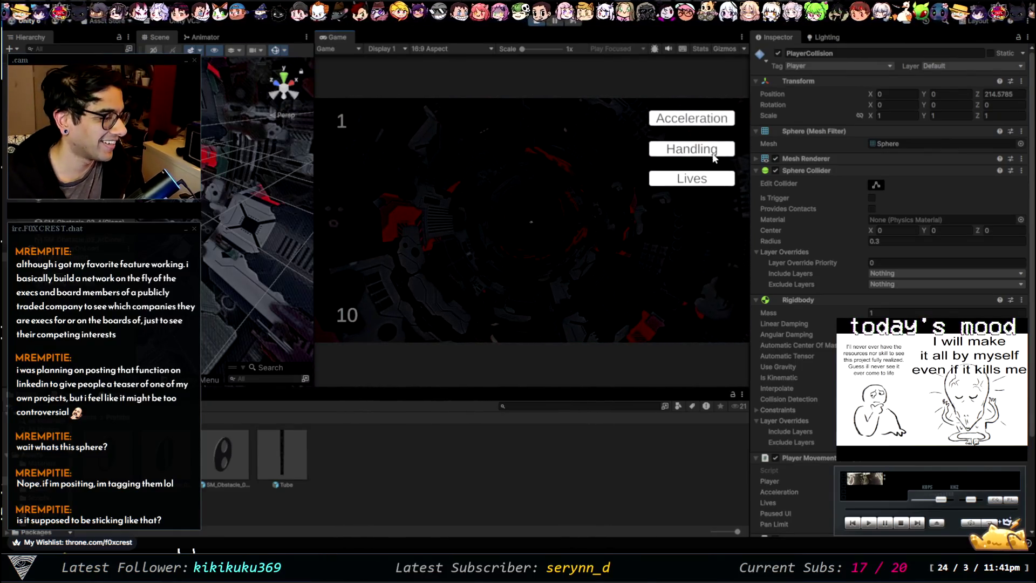
{"action": "left_click", "coordinate": [711, 119]}
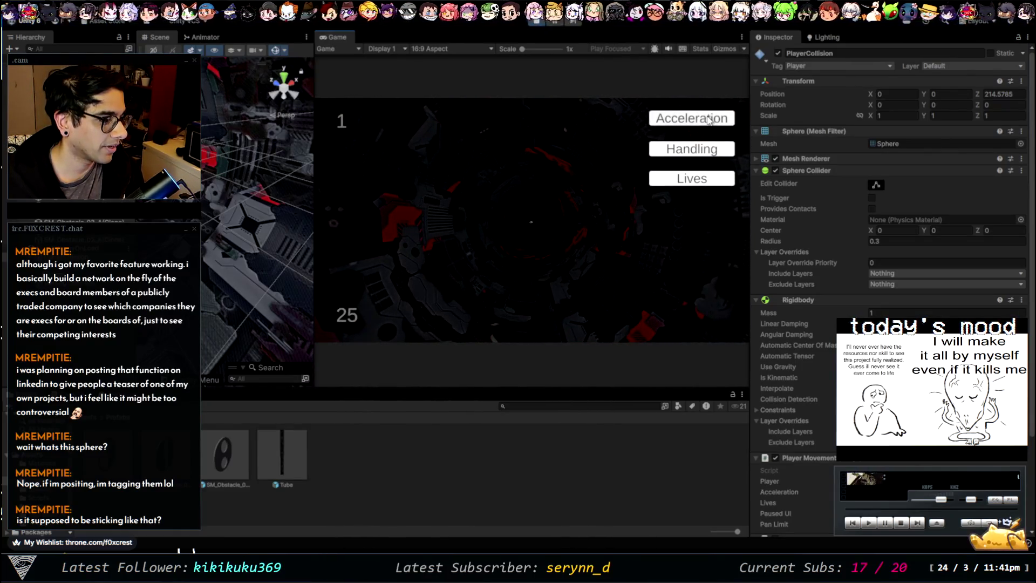
{"action": "key", "text": "Escape"}
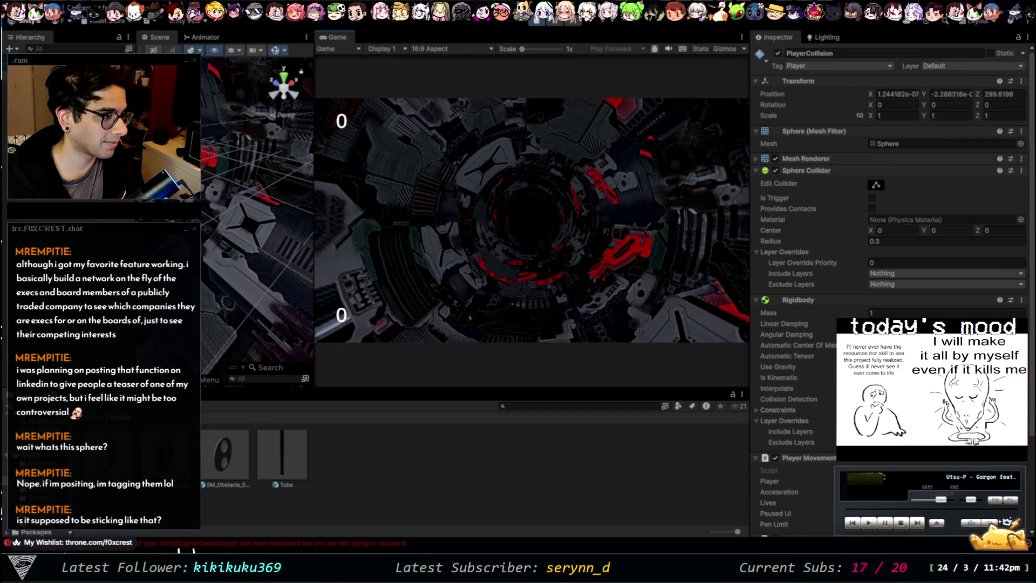
{"action": "left_click", "coordinate": [533, 21]}
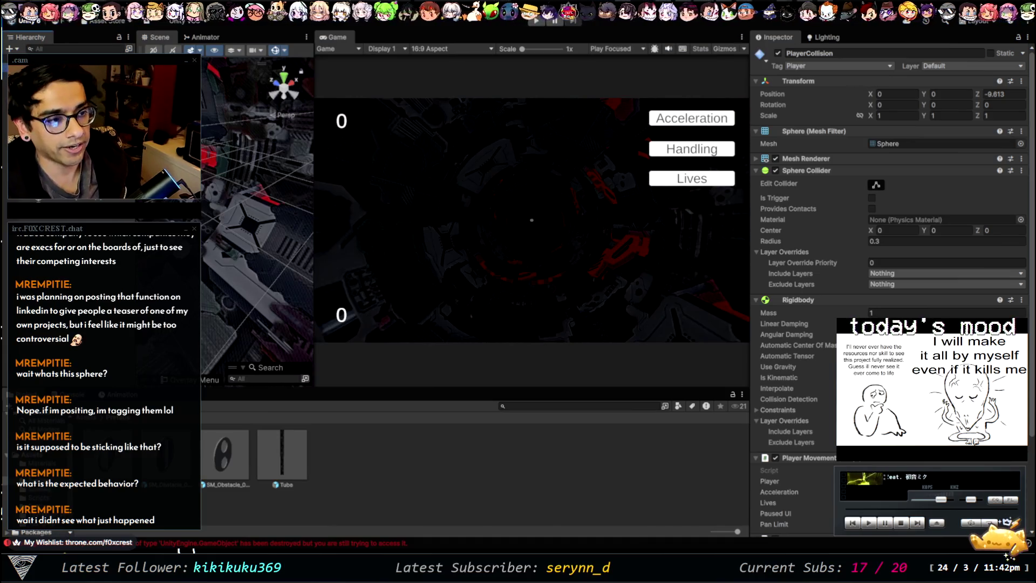
Check the Main Camera, reselect PlayerCollision, and run a quick play-test
{"action": "left_click", "coordinate": [43, 68]}
{"action": "left_click", "coordinate": [43, 79]}
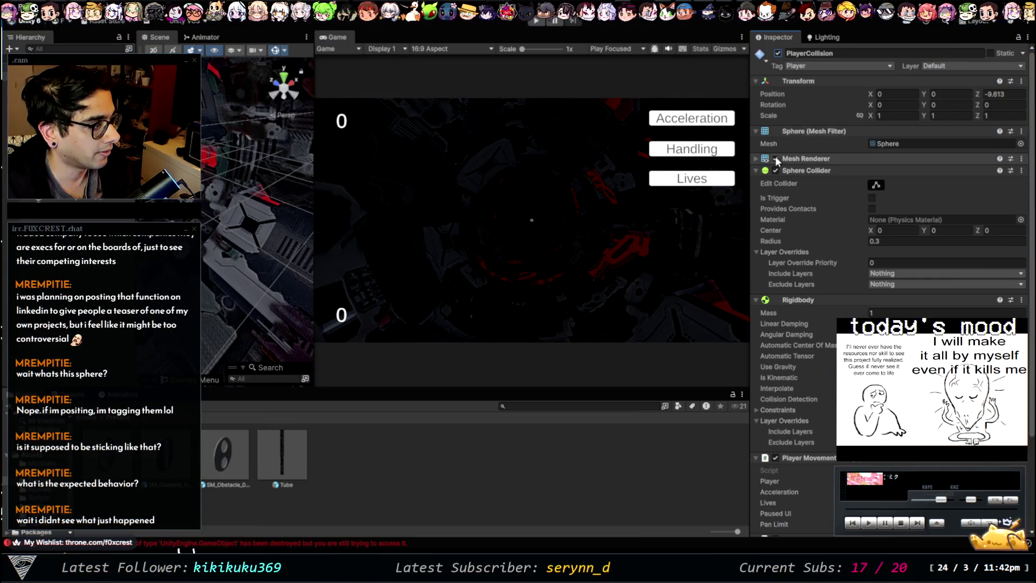
{"action": "left_click", "coordinate": [539, 19]}
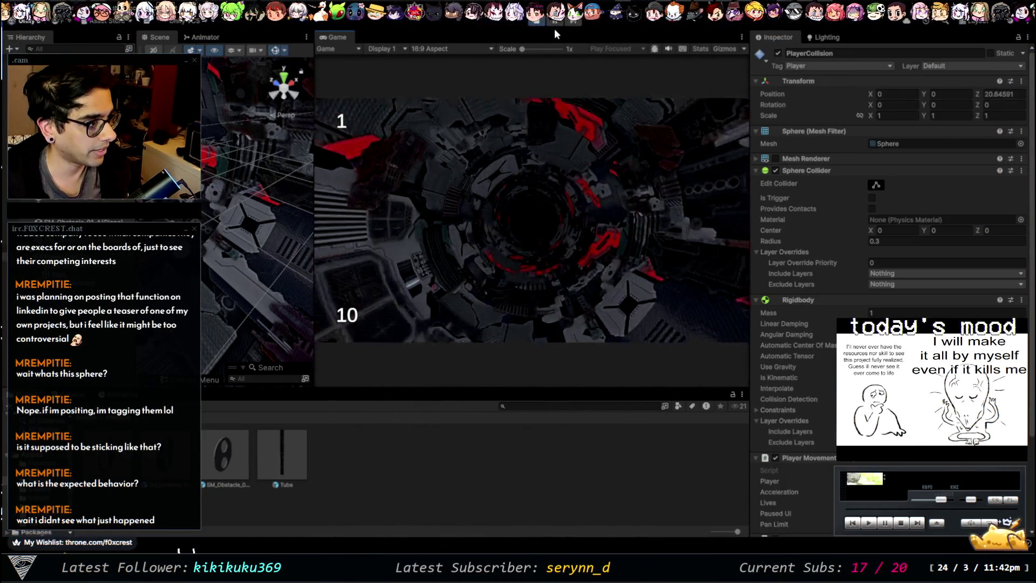
{"action": "left_click", "coordinate": [541, 21]}
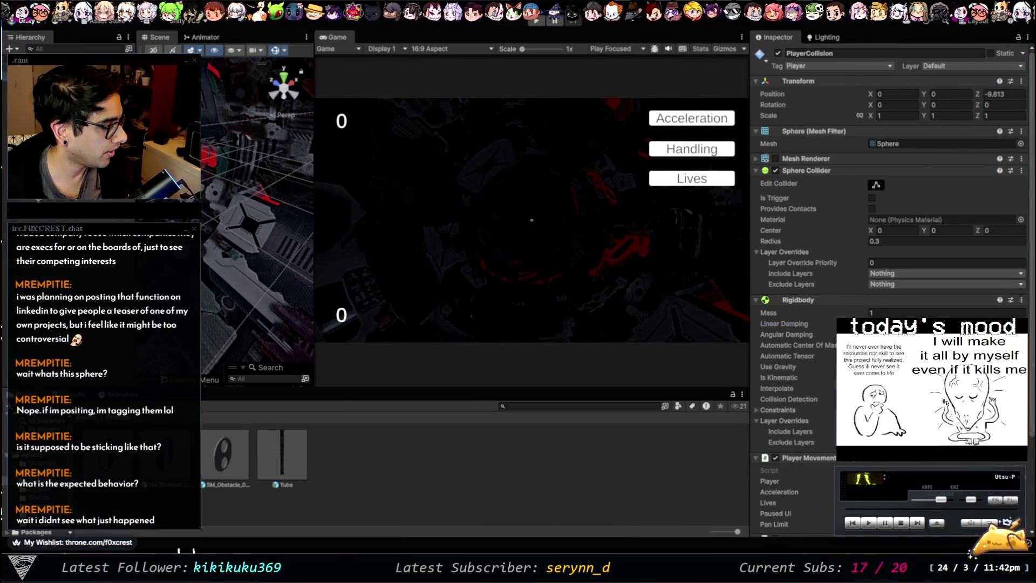
Collapse PlayerCollision's Rigidbody component and play-test the tube run again
{"action": "left_click", "coordinate": [758, 300]}
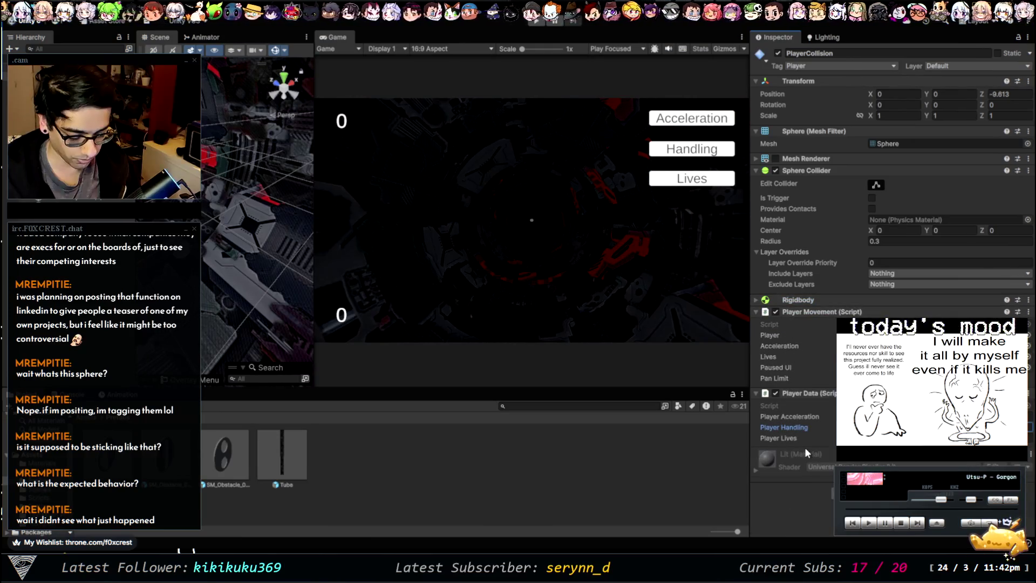
{"action": "left_click", "coordinate": [536, 21]}
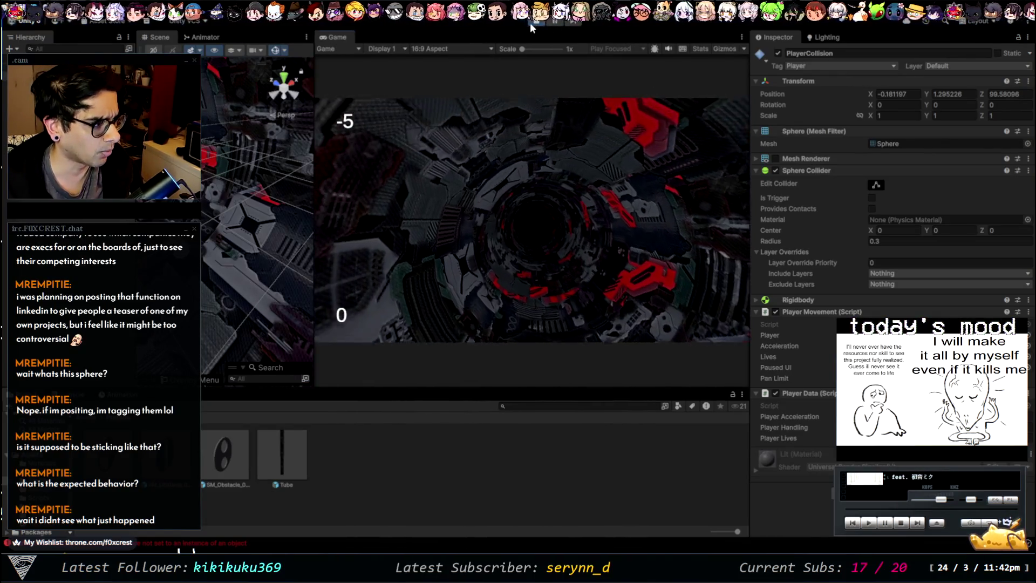
{"action": "left_click", "coordinate": [531, 22]}
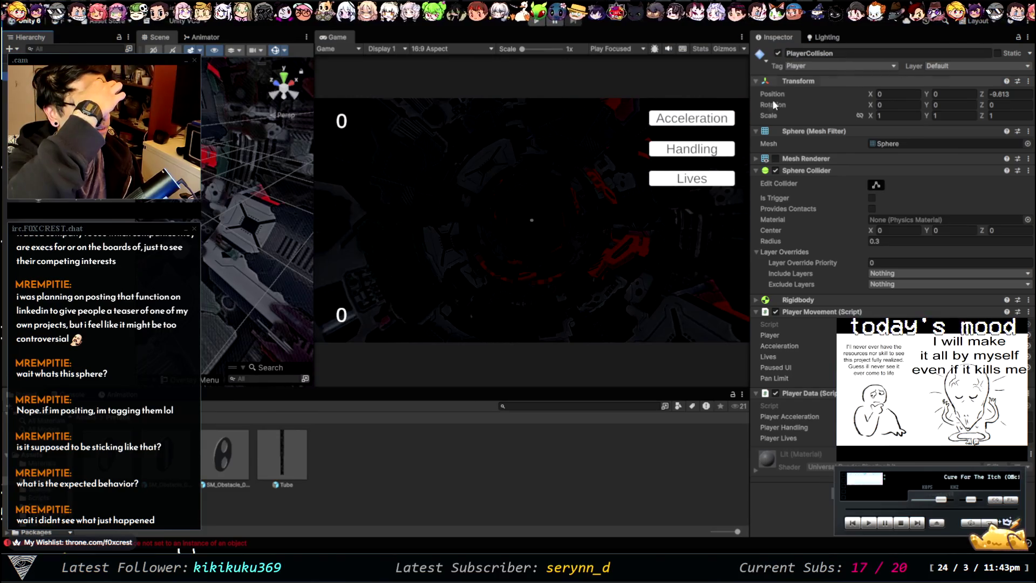
Enable PlayerCollision's Mesh Renderer, disable its Sphere Collider, and start Play mode
{"action": "left_click", "coordinate": [776, 158]}
{"action": "left_click", "coordinate": [776, 170]}
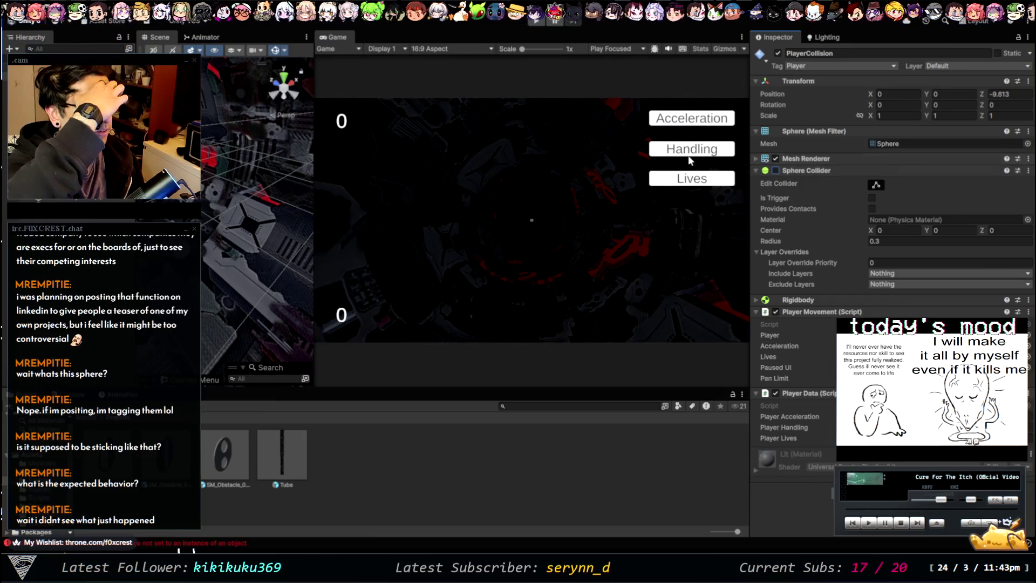
{"action": "left_click", "coordinate": [535, 21]}
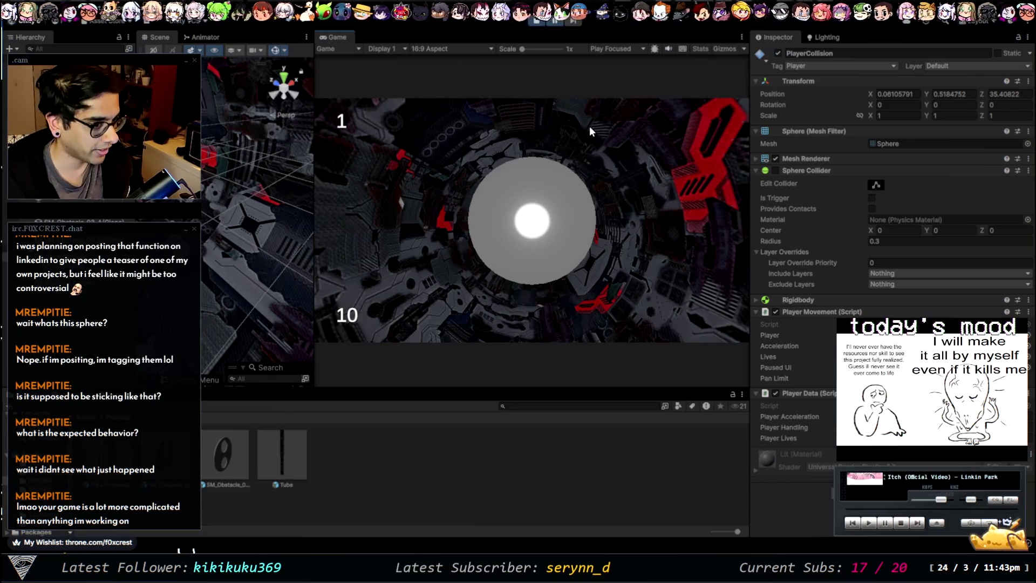
Pause the run, buy three Acceleration upgrades, resume and pause again, then select Main Camera
{"action": "left_click", "coordinate": [556, 22]}
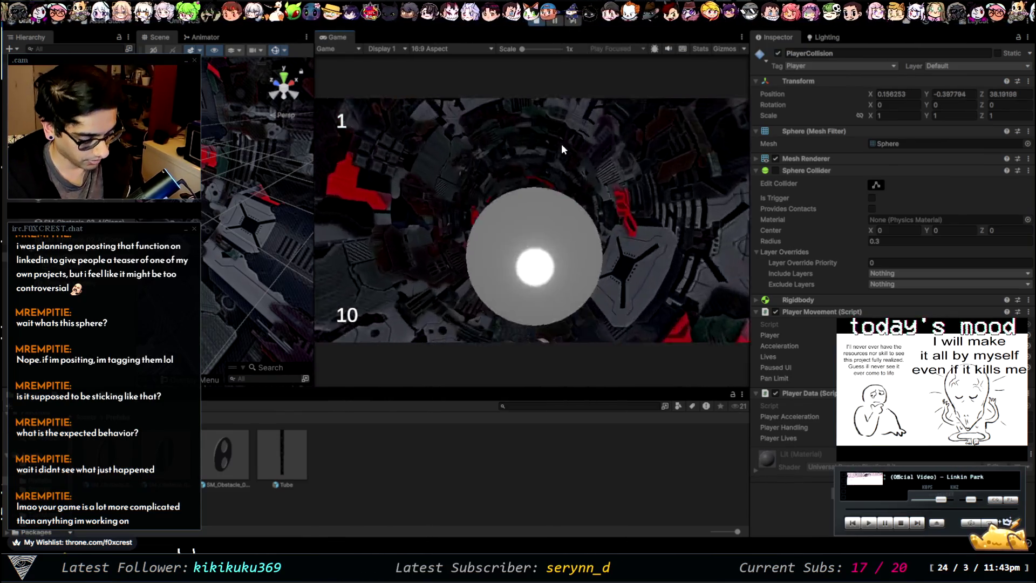
{"action": "key", "text": "Escape"}
{"action": "left_click", "coordinate": [680, 119]}
{"action": "left_click", "coordinate": [680, 120]}
{"action": "left_click", "coordinate": [681, 120]}
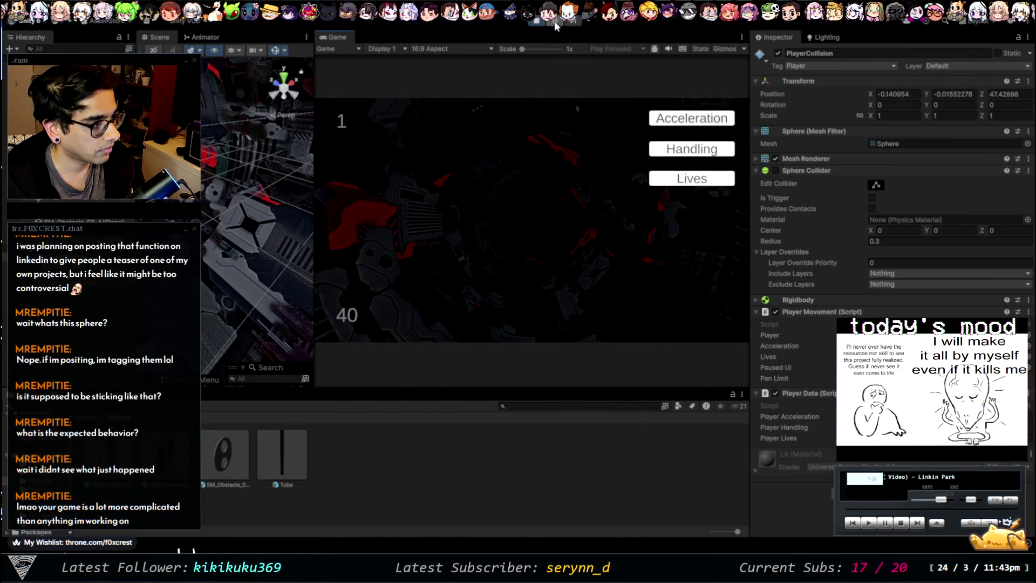
{"action": "key", "text": "Escape"}
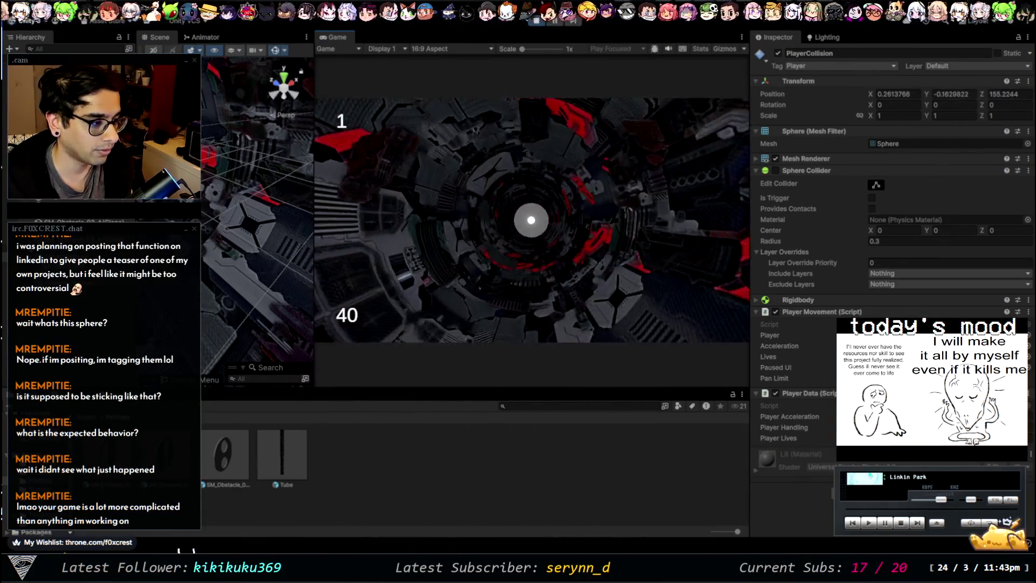
{"action": "key", "text": "Escape"}
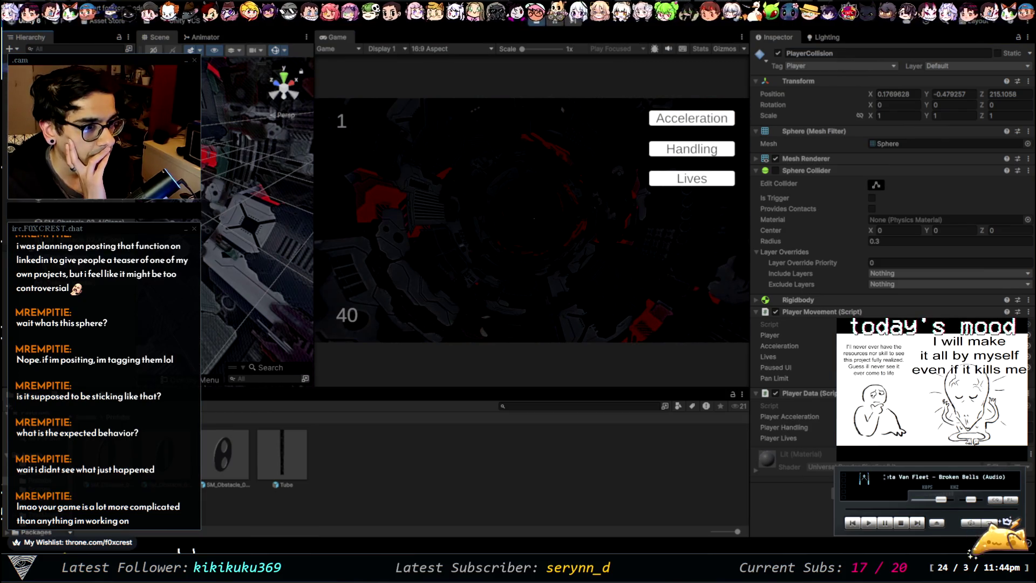
{"action": "left_click", "coordinate": [38, 70]}
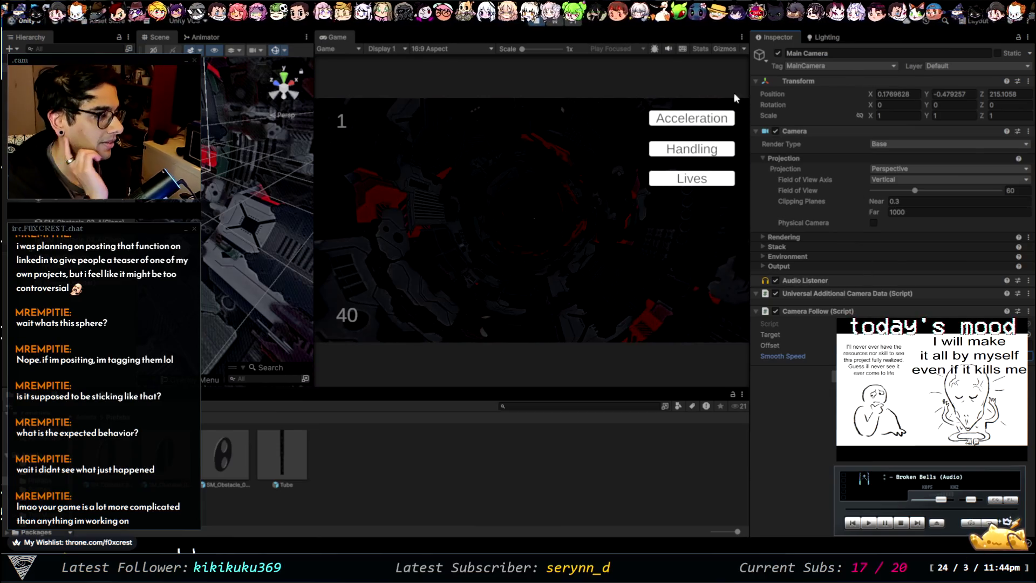
Resume and stop the run, select the camera's Smooth Speed field, then play-test the follow again
{"action": "left_click", "coordinate": [556, 202]}
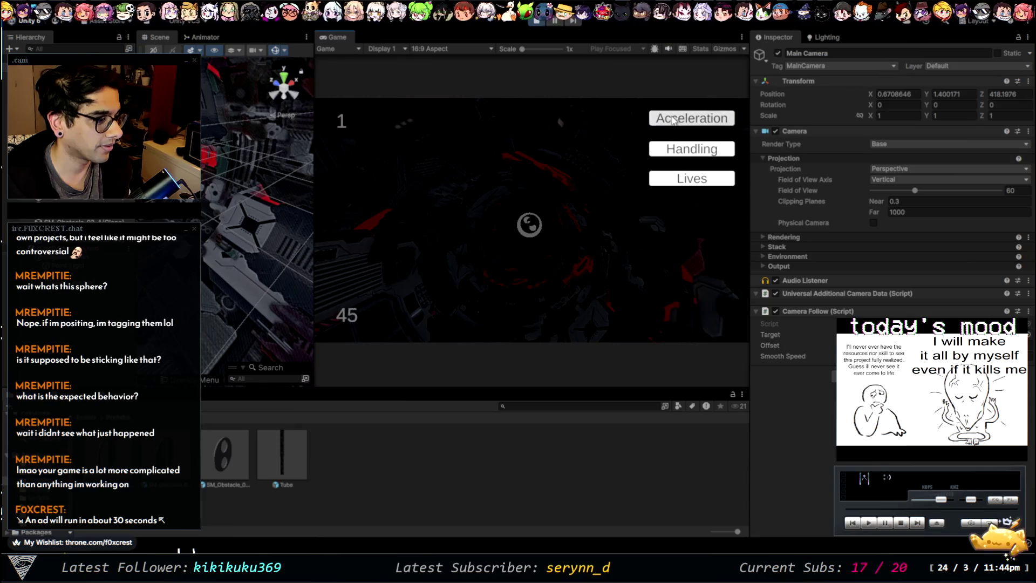
{"action": "left_click", "coordinate": [543, 23]}
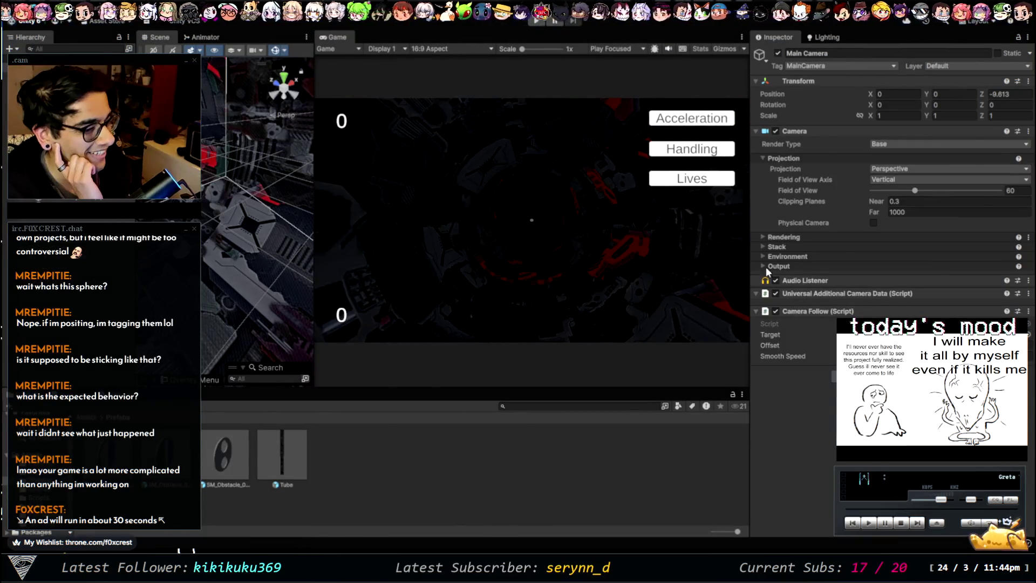
{"action": "left_click", "coordinate": [835, 355]}
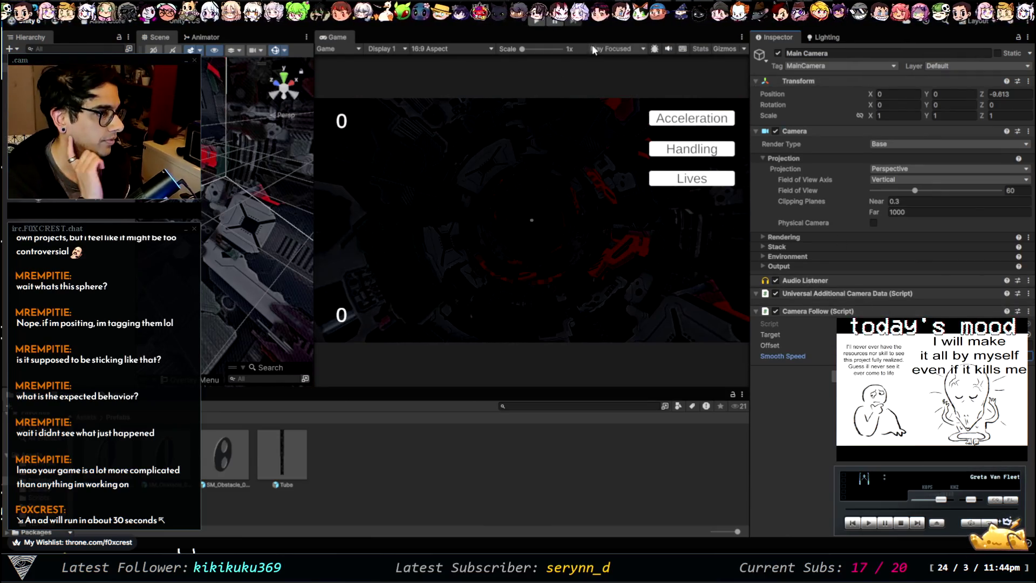
{"action": "left_click", "coordinate": [534, 20]}
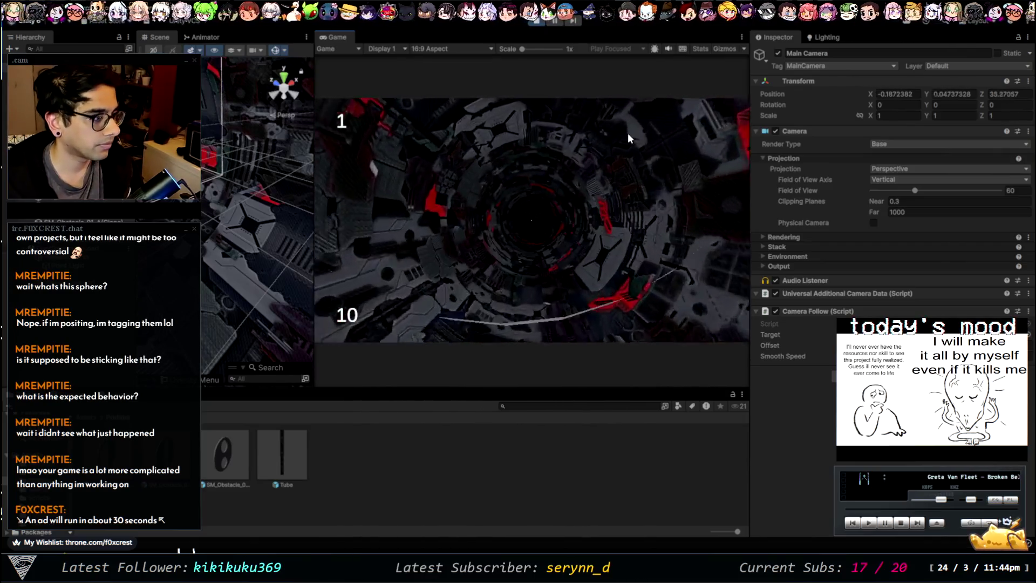
{"action": "left_click", "coordinate": [542, 23]}
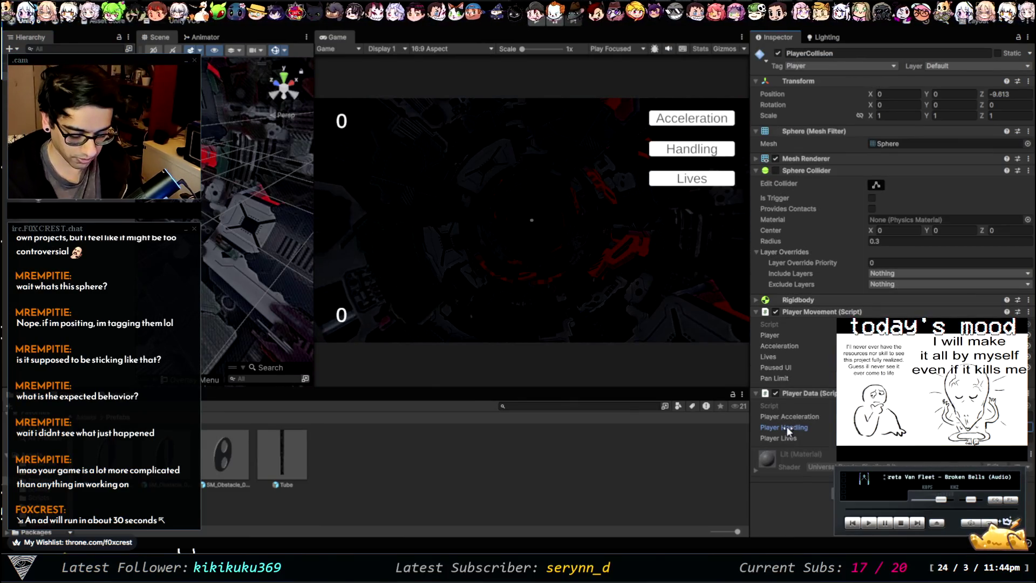
Enter Play mode for another test run of the tube game
{"action": "left_click", "coordinate": [536, 22]}
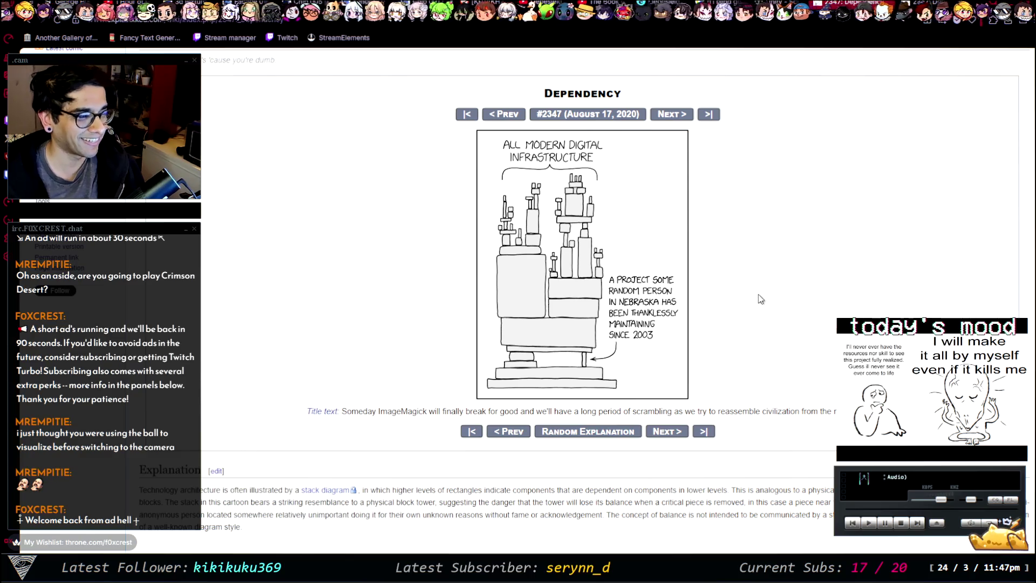
Browse the Unity Scripting API collision example and Google results, then return to Unity
{"action": "scroll", "coordinate": [583, 270], "scroll_direction": "down", "scroll_amount": 4}
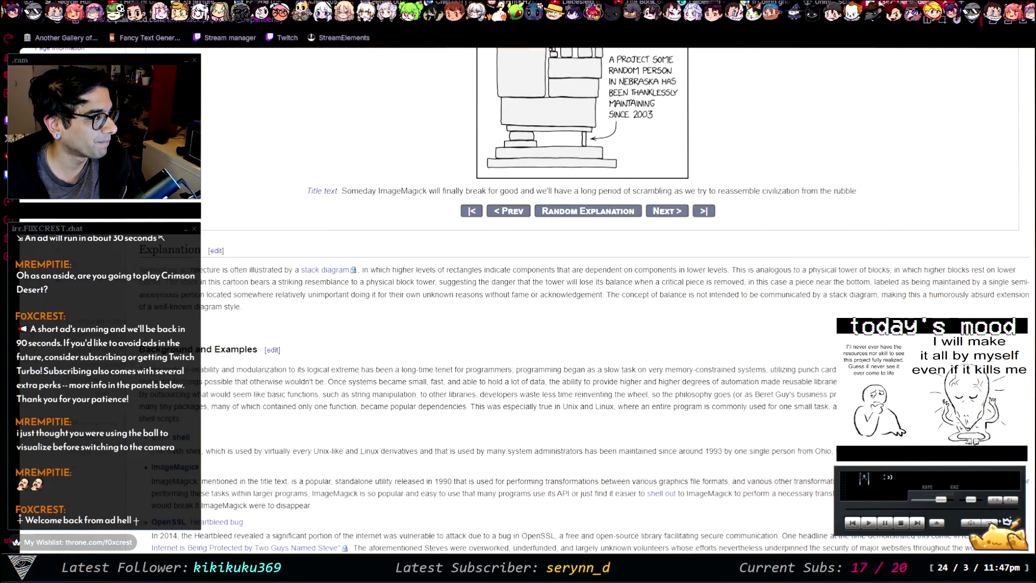
{"action": "key", "text": "ctrl+Tab"}
{"action": "scroll", "coordinate": [793, 222], "scroll_direction": "down", "scroll_amount": 3}
{"action": "scroll", "coordinate": [791, 211], "scroll_direction": "up", "scroll_amount": 5}
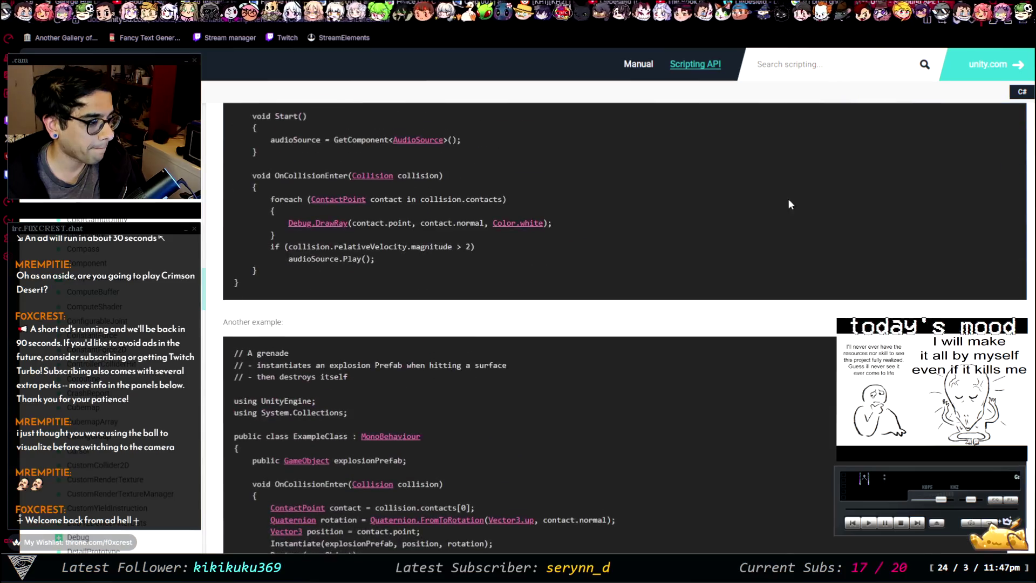
{"action": "key", "text": "ctrl+Tab"}
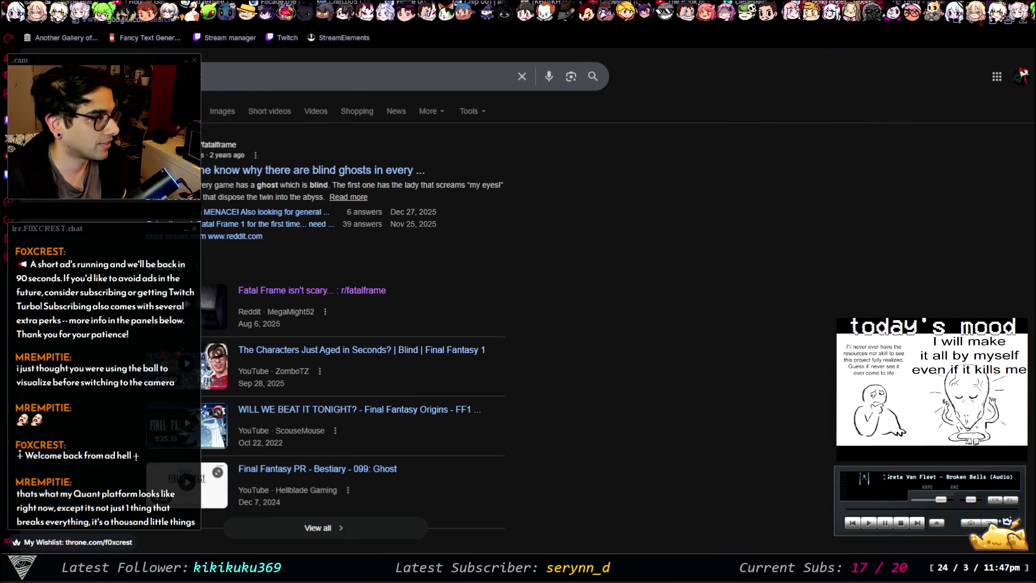
{"action": "key", "text": "alt+Tab"}
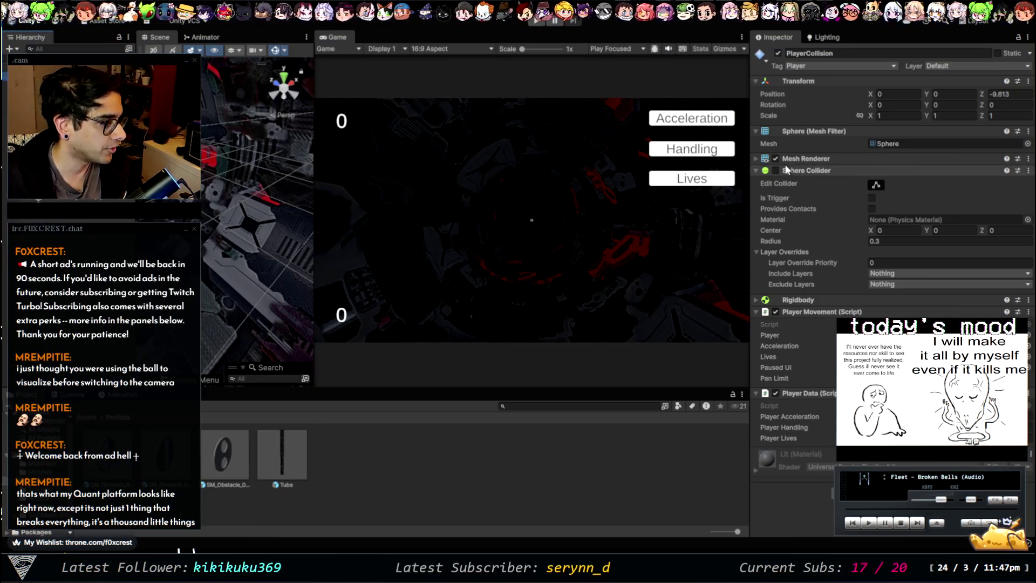
Delete PlayerCollision's Sphere Collider; enable Main Camera's Sphere Collider and move it above the Camera component
{"action": "left_click", "coordinate": [821, 173]}
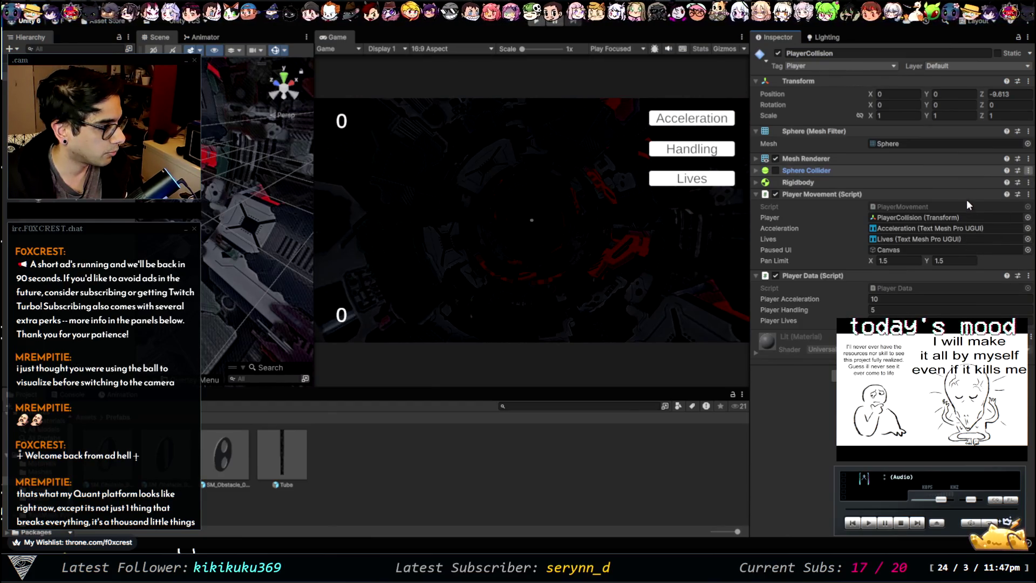
{"action": "key", "text": "Delete"}
{"action": "left_click", "coordinate": [43, 70]}
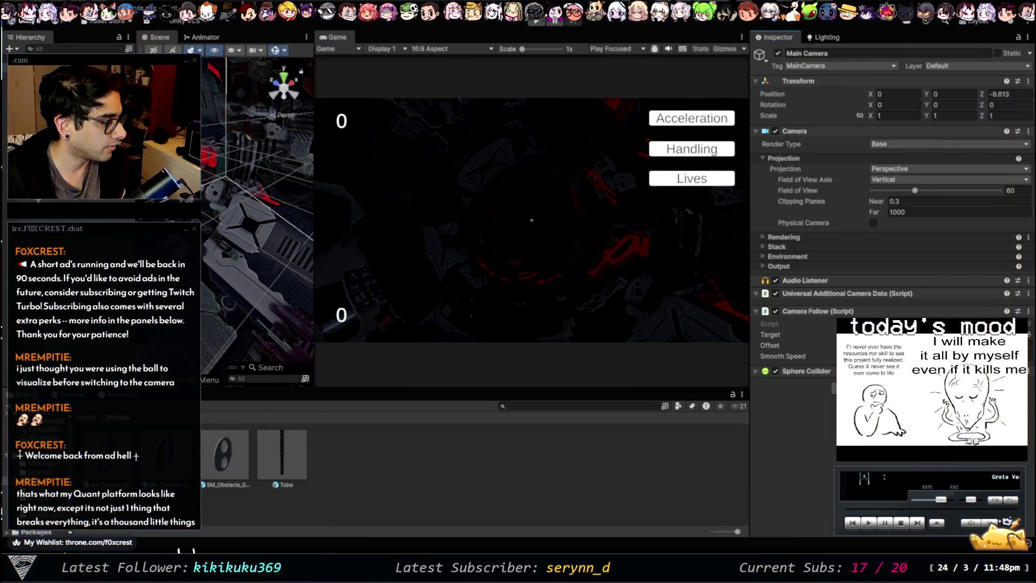
{"action": "left_click", "coordinate": [805, 371]}
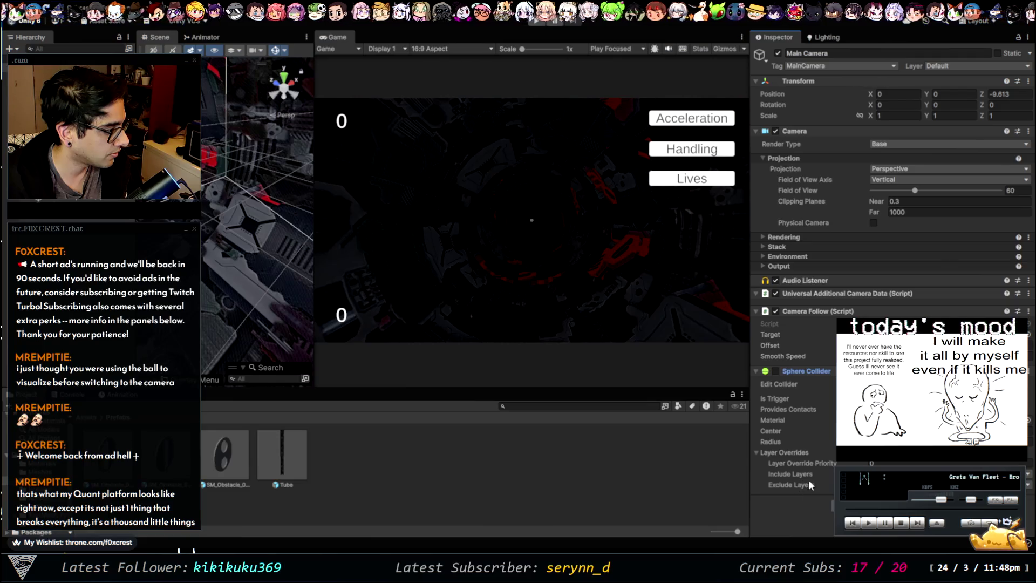
{"action": "left_click", "coordinate": [776, 372]}
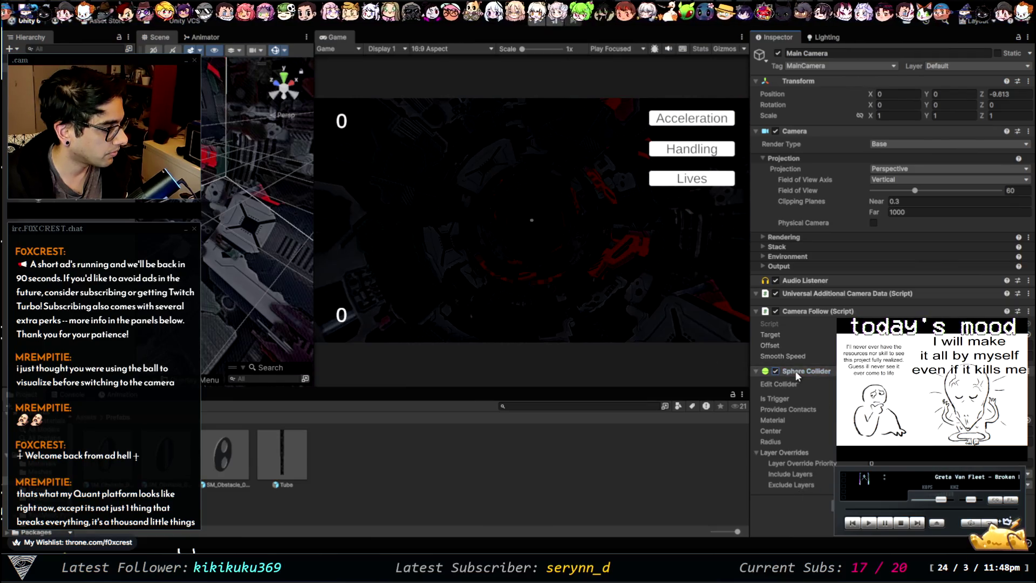
{"action": "left_click_drag", "start_coordinate": [790, 127], "coordinate": [769, 138]}
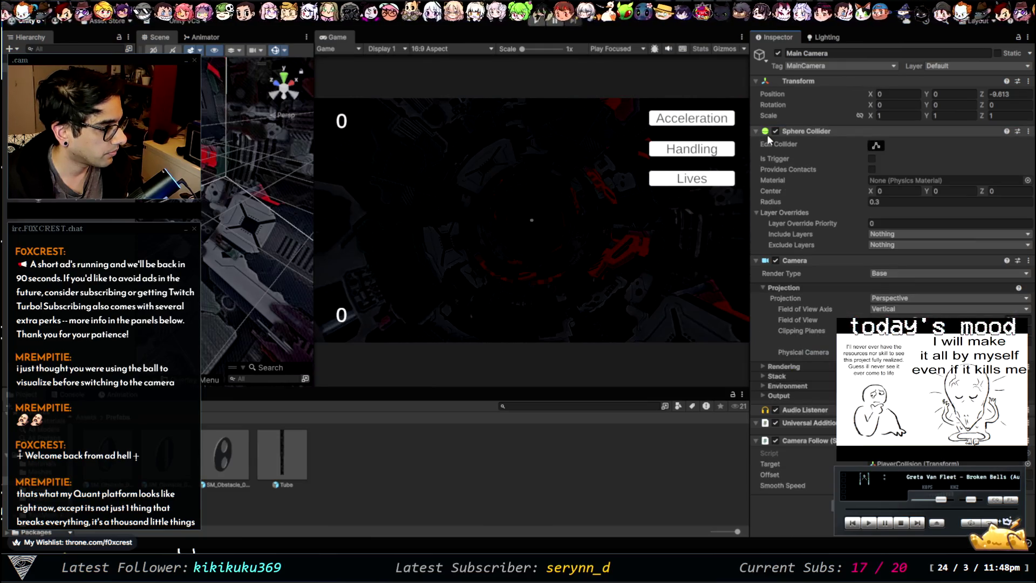
{"action": "left_click", "coordinate": [759, 133]}
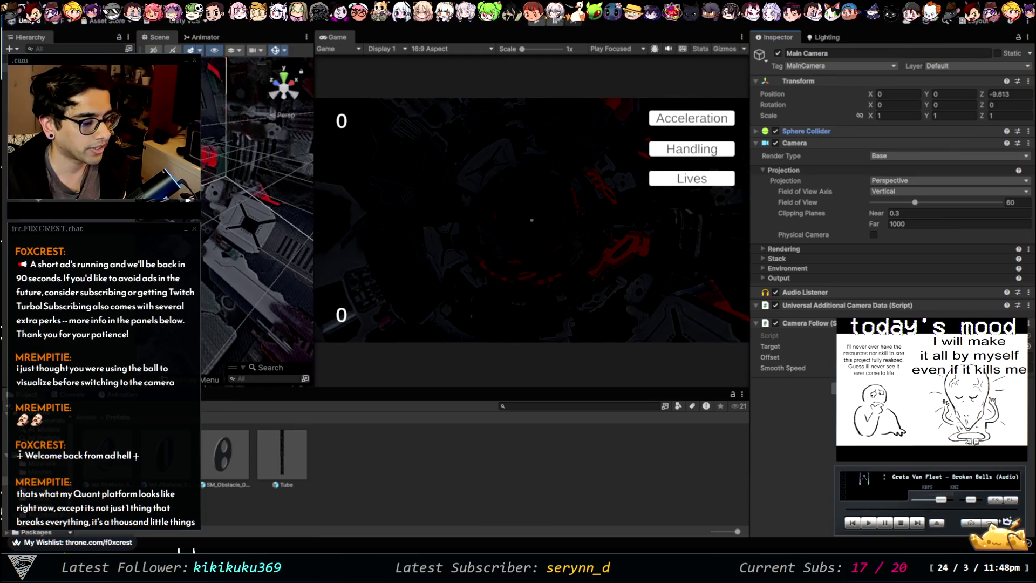
Frame the Main Camera, inspect the PlayerCollision sphere's Rigidbody, then reselect the Main Camera
{"action": "key", "text": "f"}
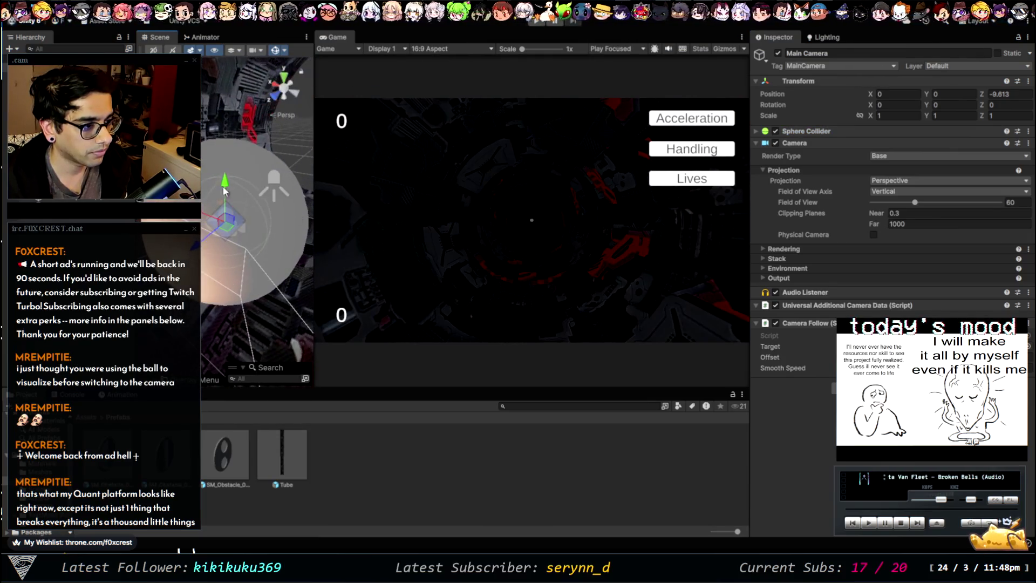
{"action": "left_click", "coordinate": [270, 253]}
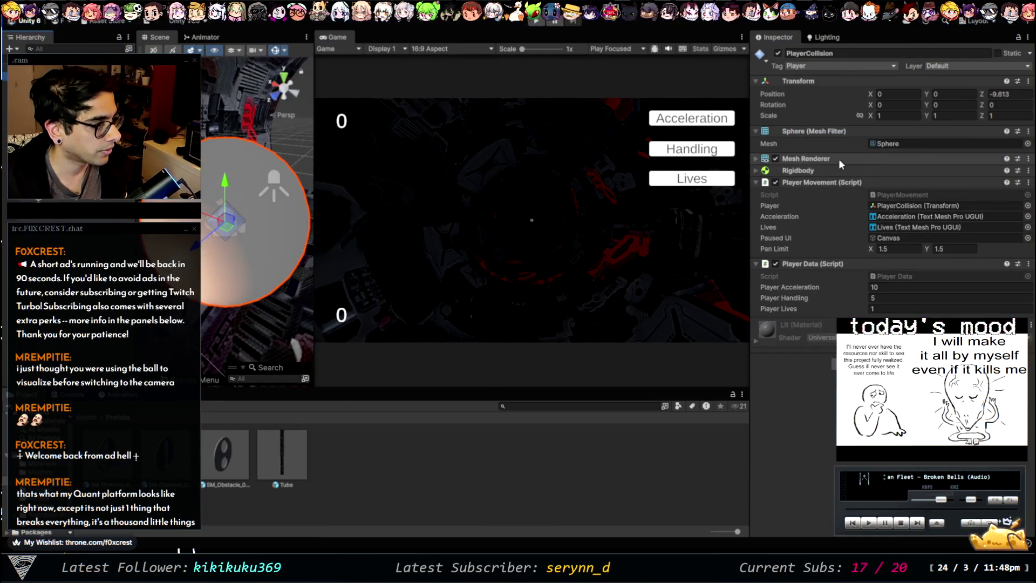
{"action": "left_click", "coordinate": [792, 171]}
{"action": "left_click", "coordinate": [792, 171]}
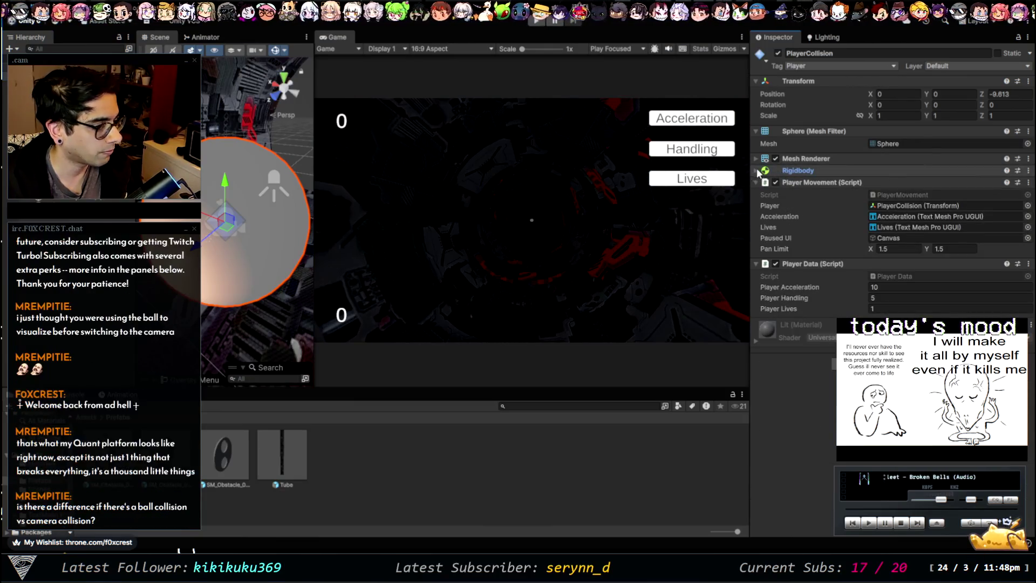
{"action": "scroll", "coordinate": [221, 222], "scroll_direction": "down", "scroll_amount": 5}
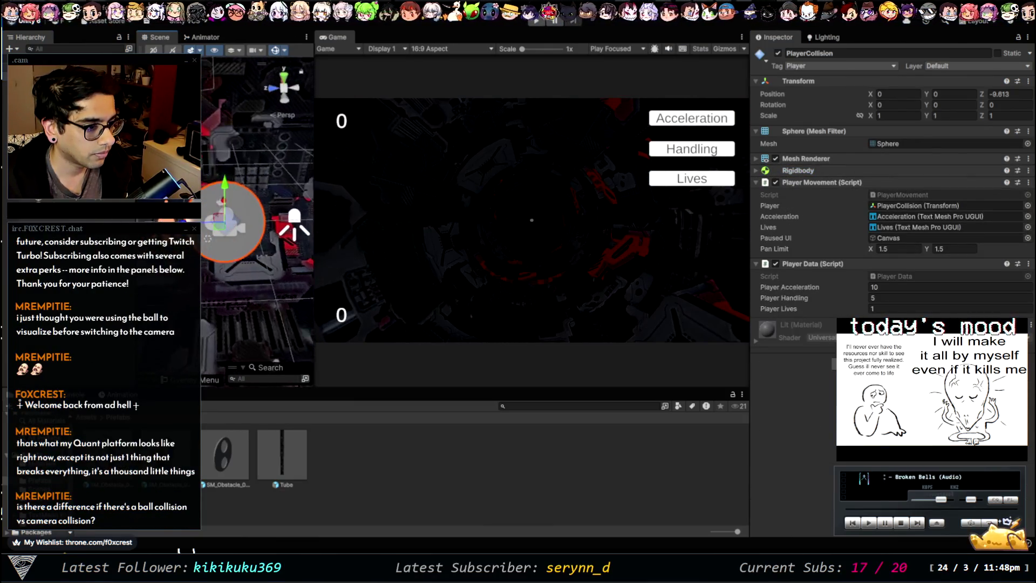
{"action": "scroll", "coordinate": [208, 205], "scroll_direction": "up", "scroll_amount": 2}
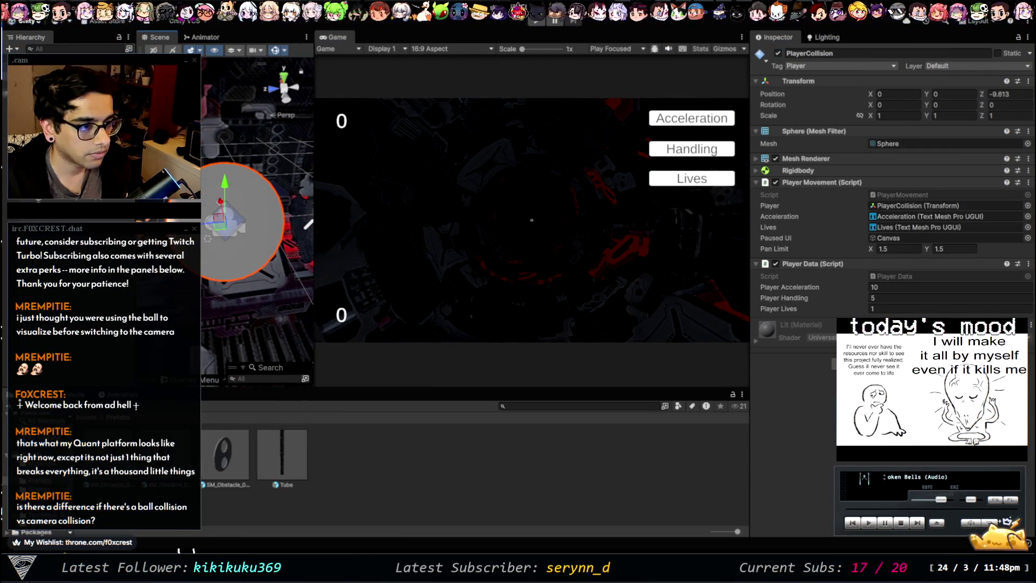
{"action": "left_click", "coordinate": [224, 222]}
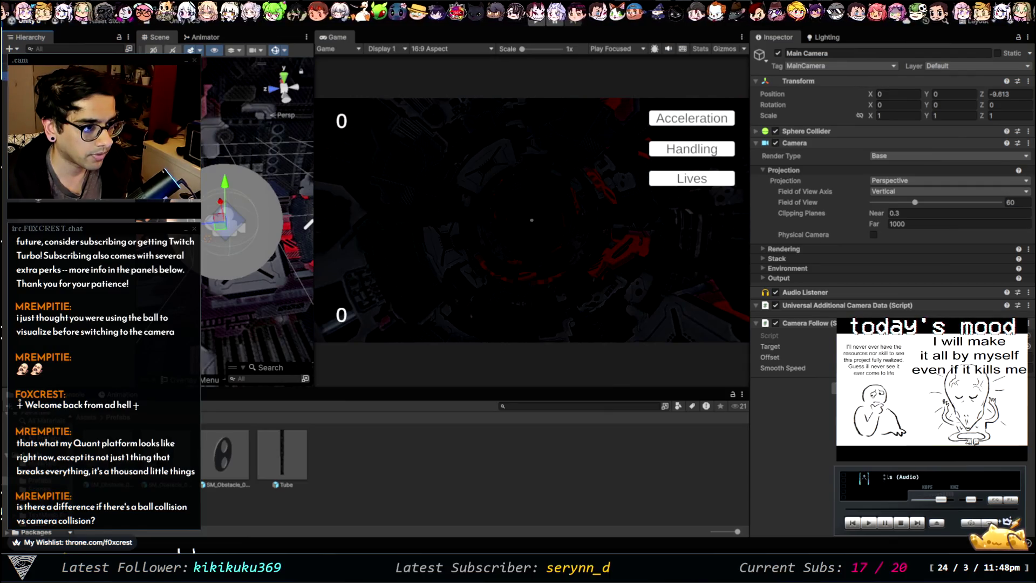
Set the Main Camera's Transform Position Z to -10.613
{"action": "left_click", "coordinate": [224, 221]}
{"action": "left_click", "coordinate": [224, 222]}
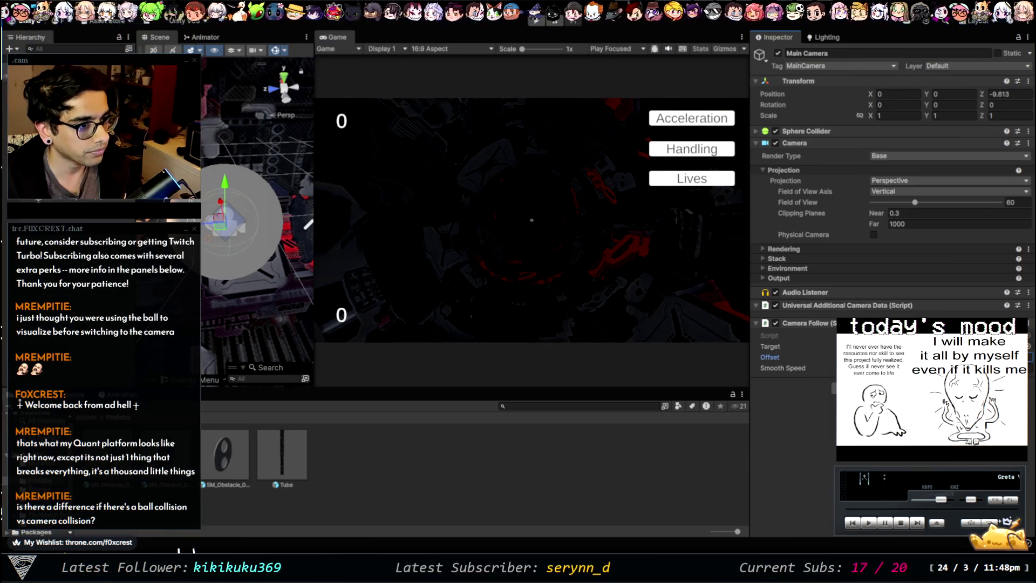
{"action": "left_click", "coordinate": [229, 173]}
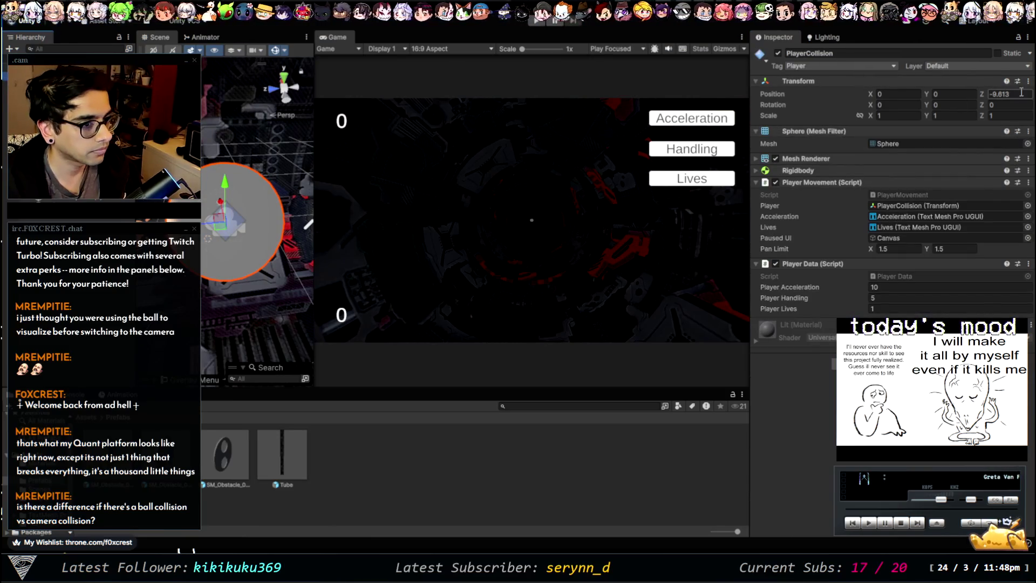
{"action": "left_click", "coordinate": [230, 173]}
{"action": "left_click", "coordinate": [998, 94]}
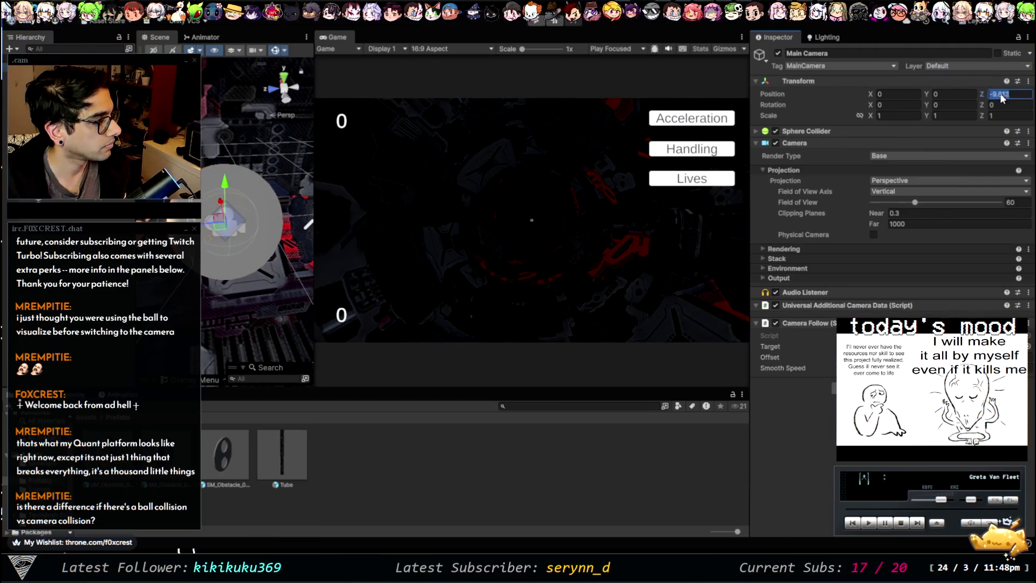
{"action": "left_click", "coordinate": [997, 94]}
{"action": "key", "text": "BackSpace"}
{"action": "type", "text": "1"}
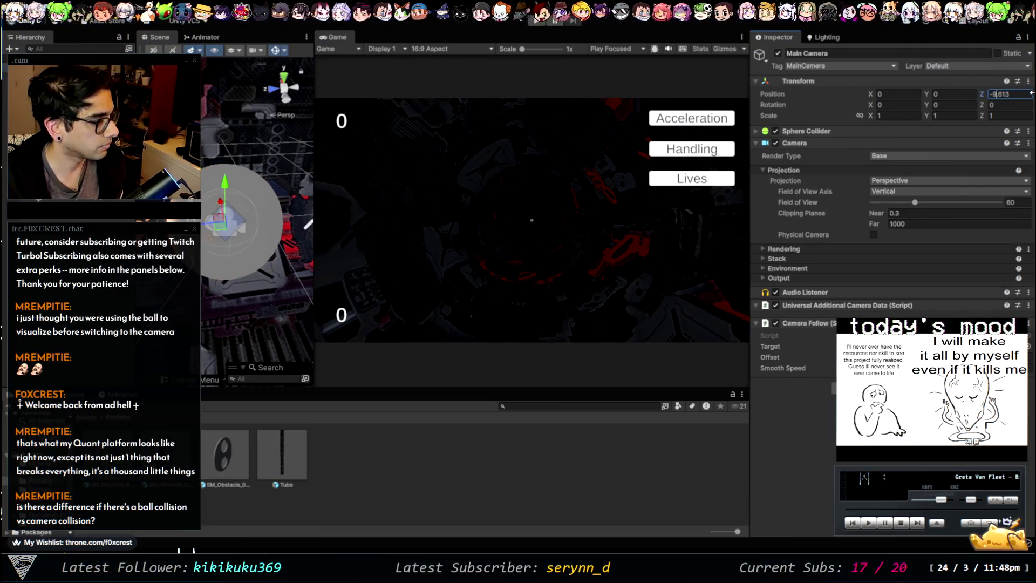
{"action": "type", "text": "0"}
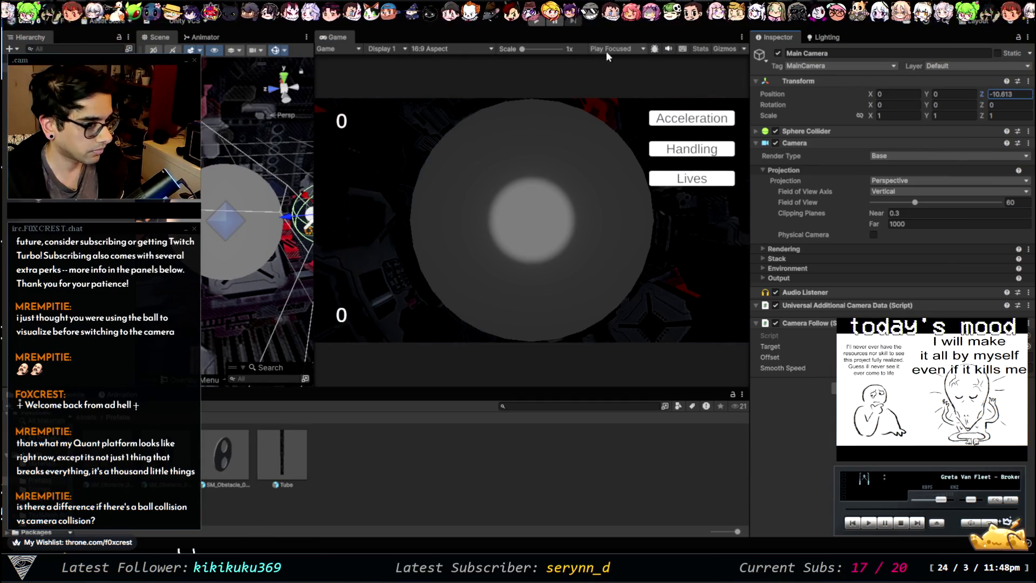
Play-test a tunnel run with the camera, restart it, stop, and expand the Sphere Collider
{"action": "left_click", "coordinate": [535, 20]}
{"action": "left_click", "coordinate": [549, 157]}
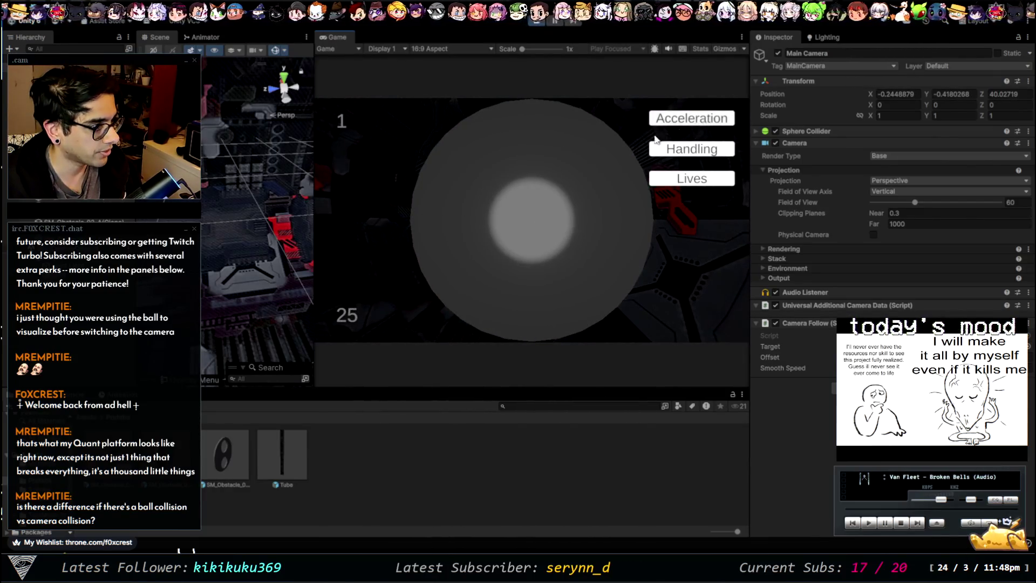
{"action": "left_click", "coordinate": [670, 148]}
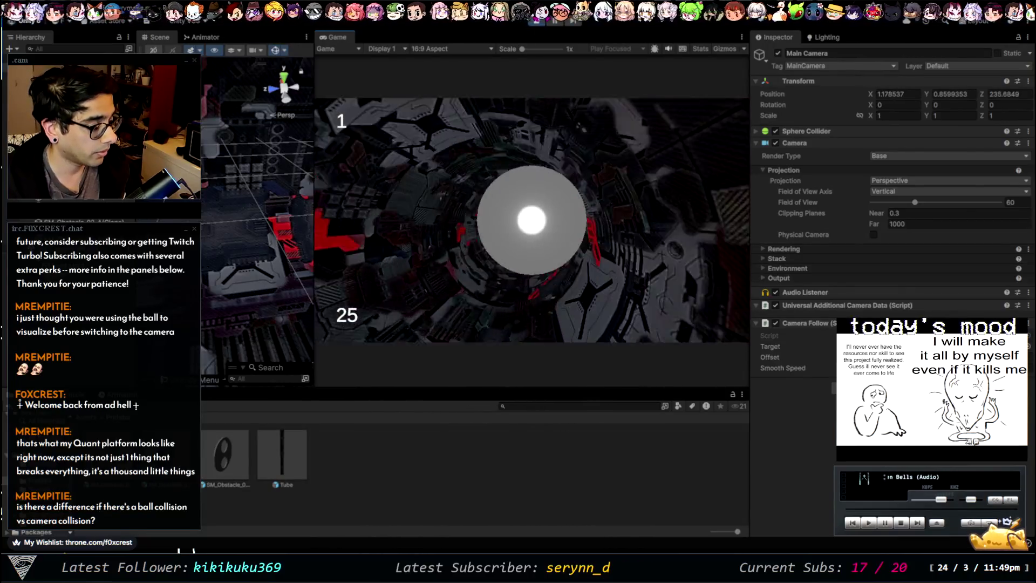
{"action": "left_click", "coordinate": [536, 21]}
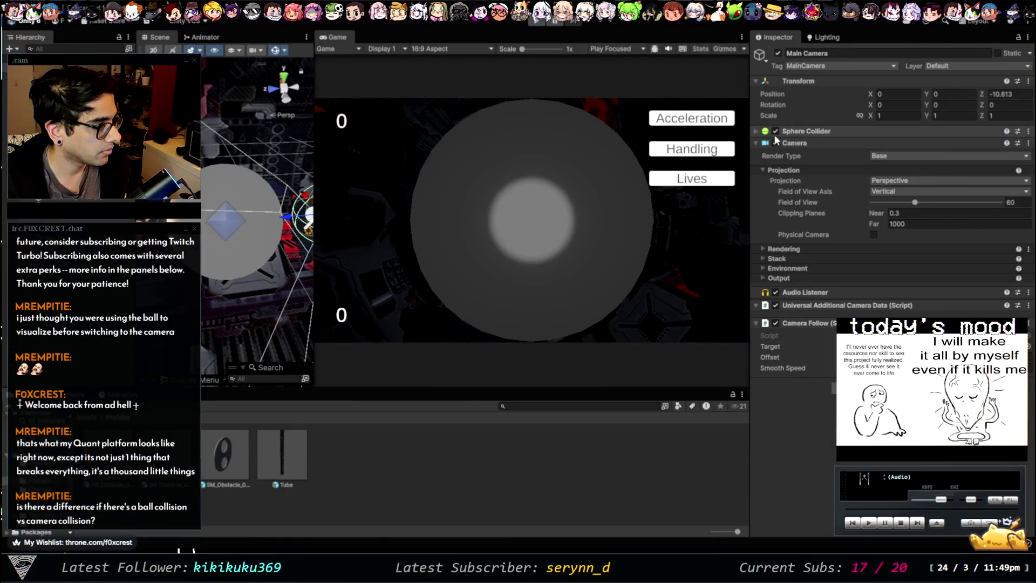
{"action": "left_click", "coordinate": [802, 131]}
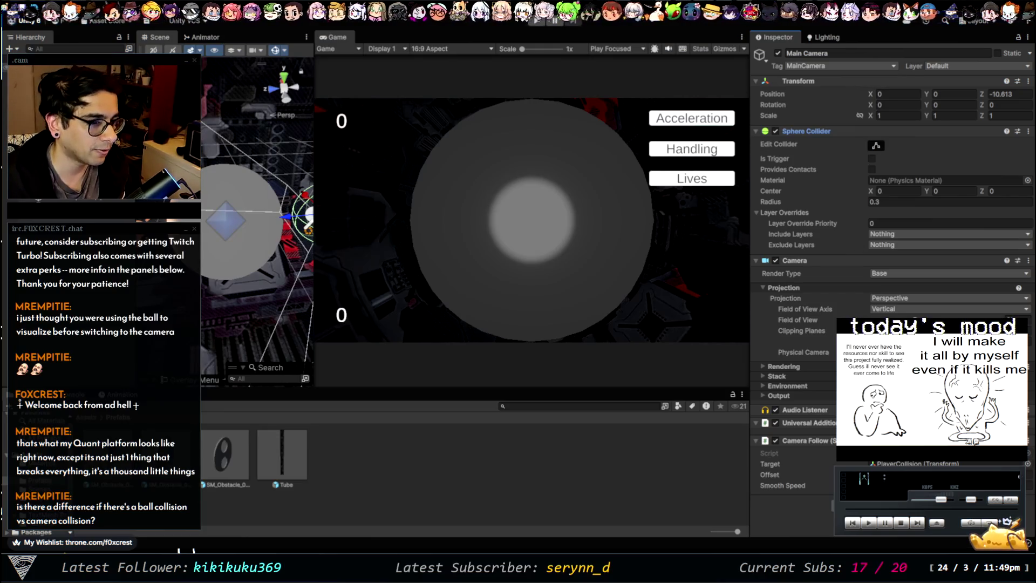
Undo the Rigidbody on PlayerCollision and move the Main Camera's Rigidbody above its Camera component
{"action": "left_click", "coordinate": [243, 226]}
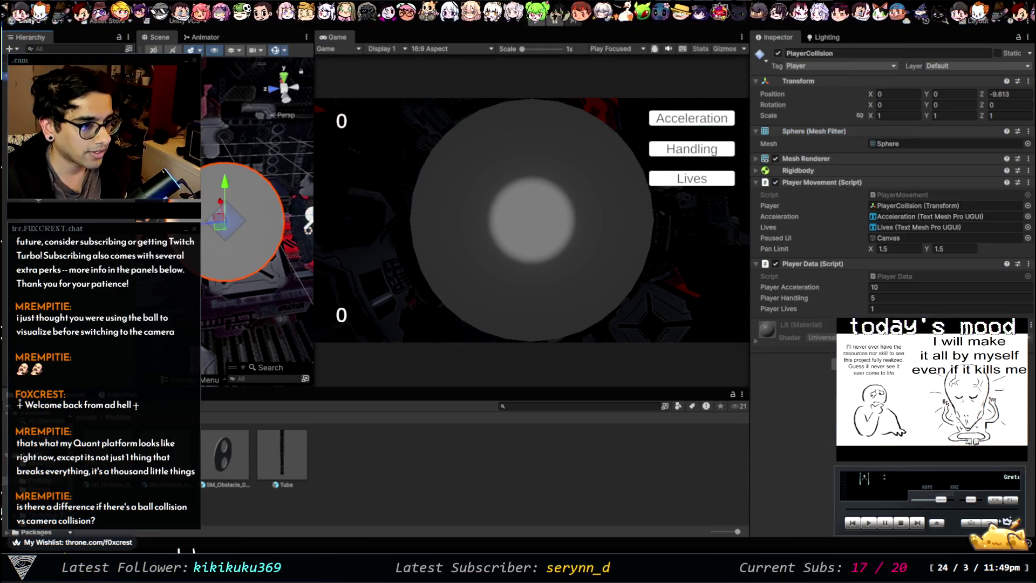
{"action": "left_click", "coordinate": [793, 170]}
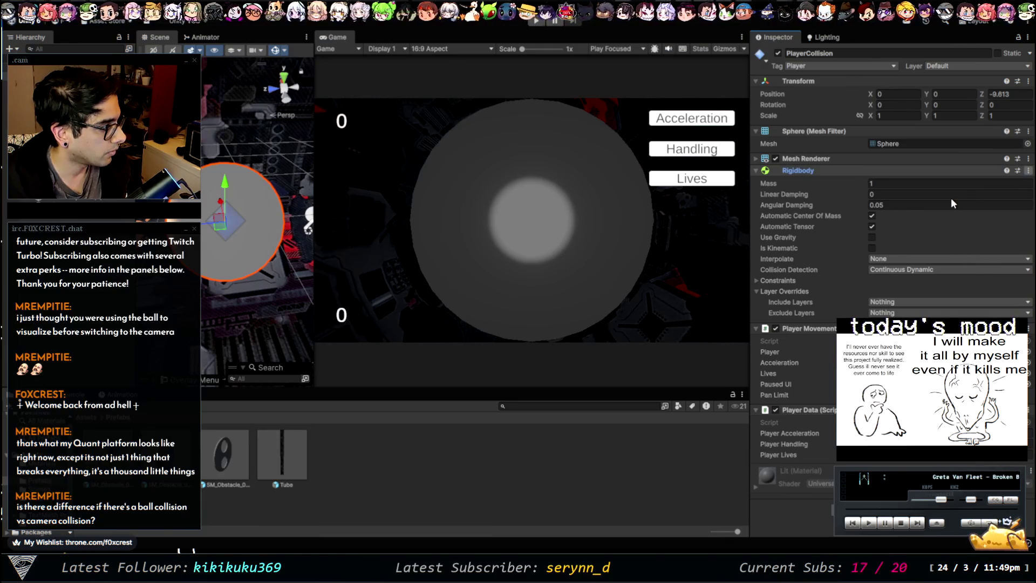
{"action": "key", "text": "ctrl+z"}
{"action": "left_click", "coordinate": [308, 218]}
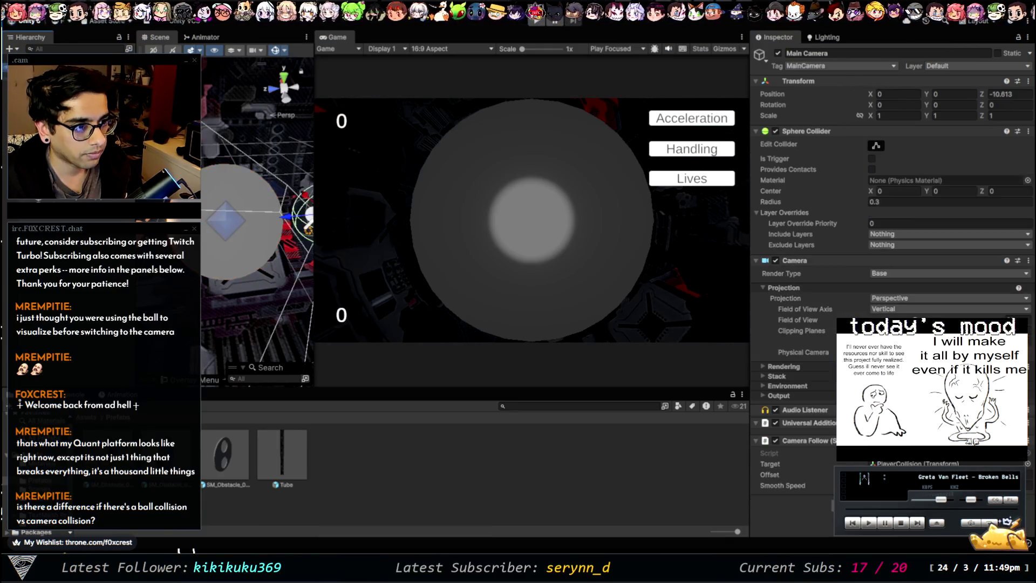
{"action": "left_click", "coordinate": [756, 441]}
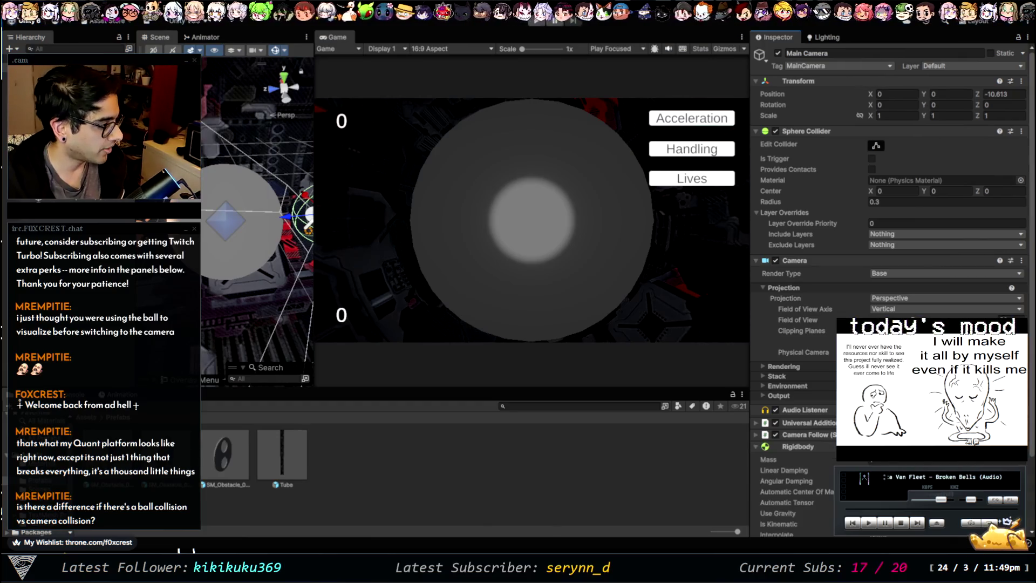
{"action": "scroll", "coordinate": [821, 432], "scroll_direction": "down", "scroll_amount": 3}
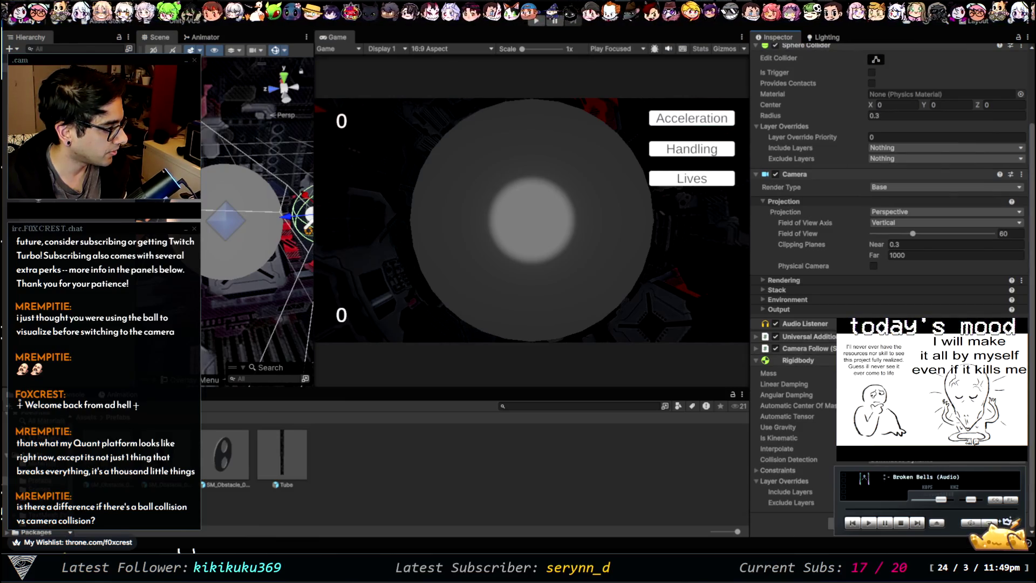
{"action": "mouse_move", "coordinate": [825, 359]}
{"action": "left_mouse_down"}
{"action": "mouse_move", "coordinate": [813, 85]}
{"action": "mouse_move", "coordinate": [781, 113]}
{"action": "mouse_move", "coordinate": [779, 273]}
{"action": "mouse_move", "coordinate": [774, 257]}
{"action": "mouse_move", "coordinate": [756, 257]}
{"action": "left_mouse_up"}
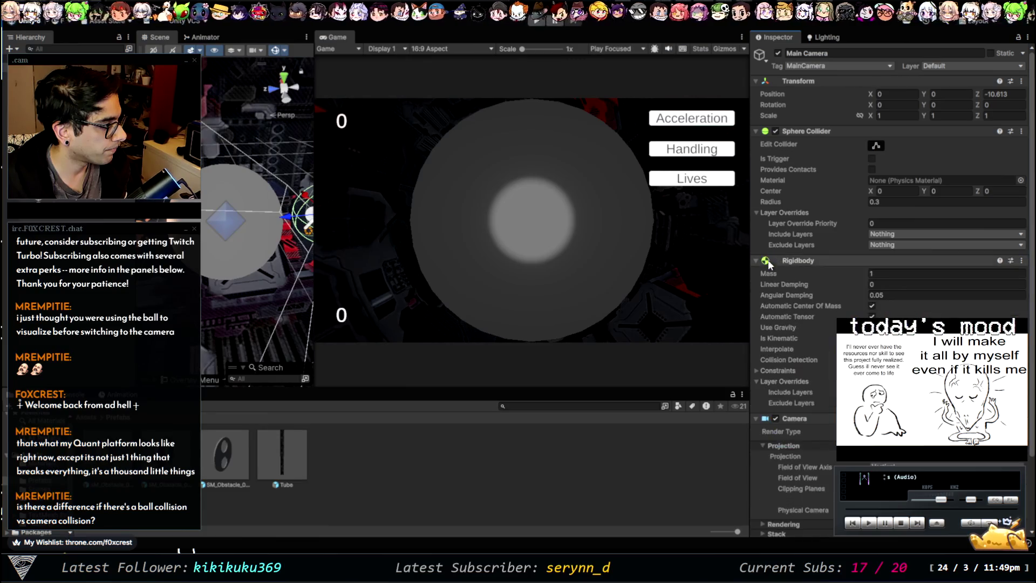
{"action": "left_click", "coordinate": [756, 131]}
Hide the PlayerCollision sphere's Mesh Renderer and start Play mode
{"action": "left_click", "coordinate": [243, 222]}
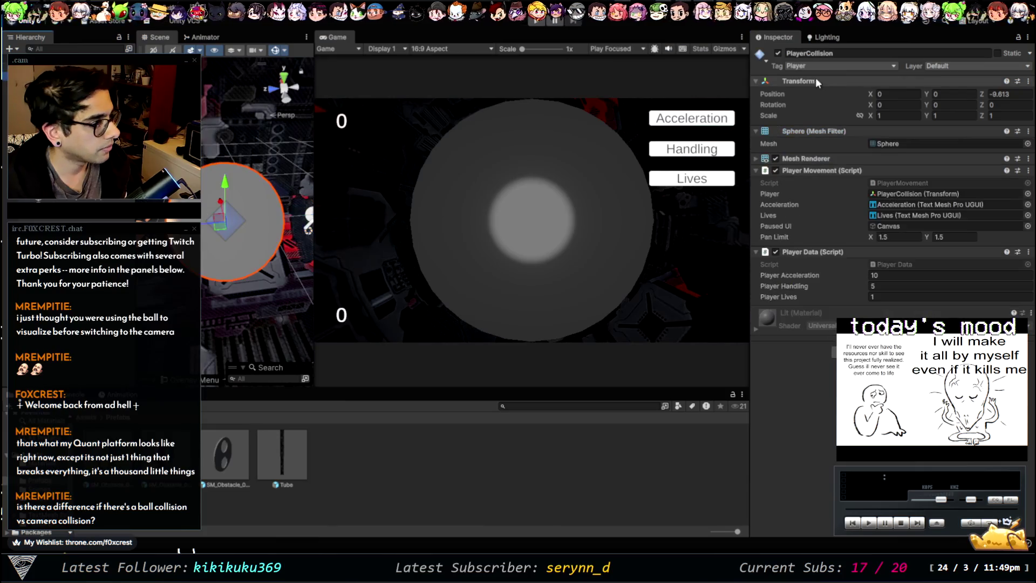
{"action": "left_click", "coordinate": [775, 159]}
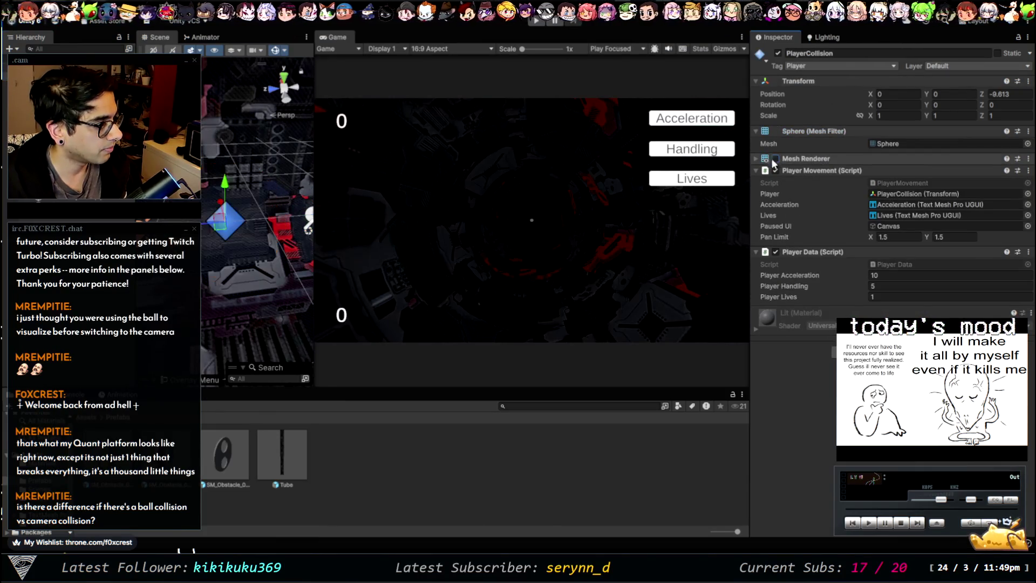
{"action": "left_click", "coordinate": [540, 21]}
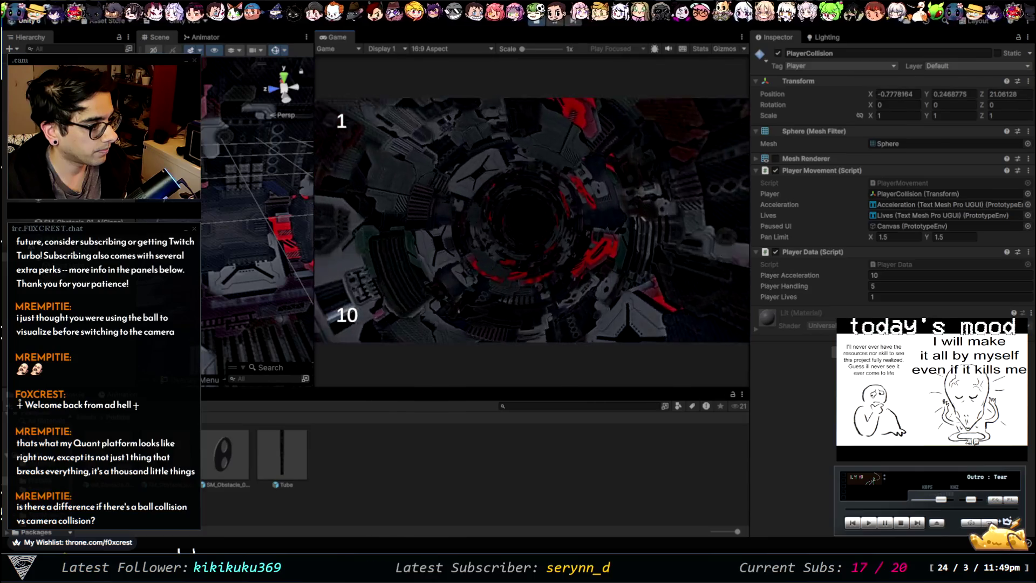
Pause, buy one Acceleration upgrade (10 to 20), exit Play mode, and reselect Main Camera
{"action": "key", "text": "Escape"}
{"action": "left_click", "coordinate": [692, 118]}
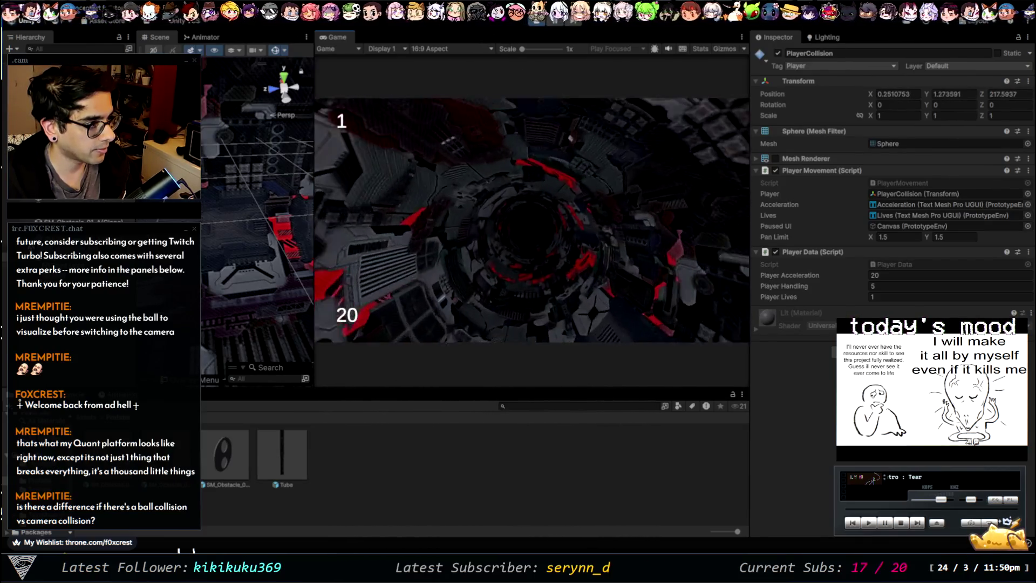
{"action": "key", "text": "ctrl+p"}
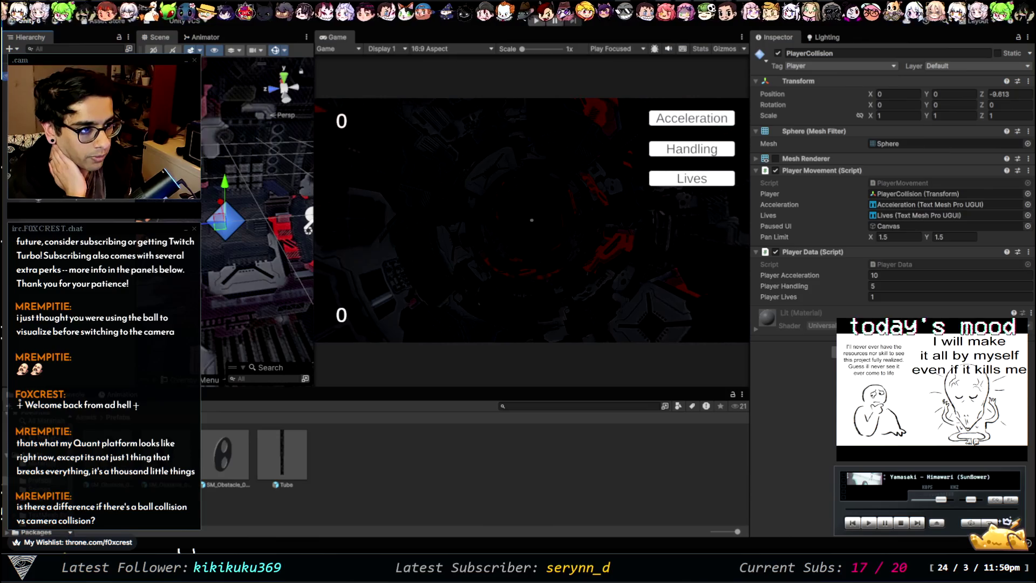
{"action": "left_click", "coordinate": [307, 222]}
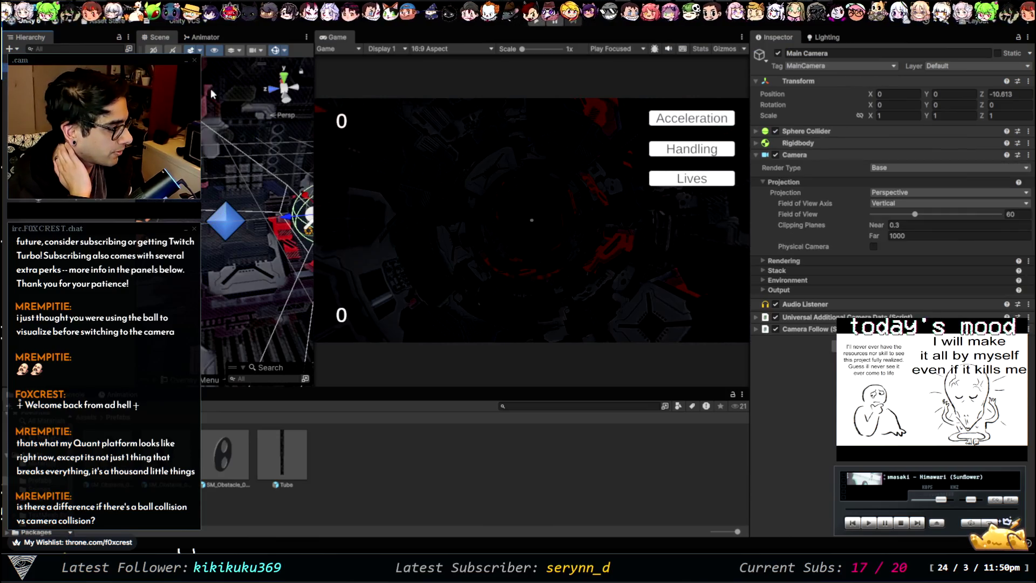
{"action": "left_click", "coordinate": [757, 143]}
{"action": "left_click", "coordinate": [756, 131]}
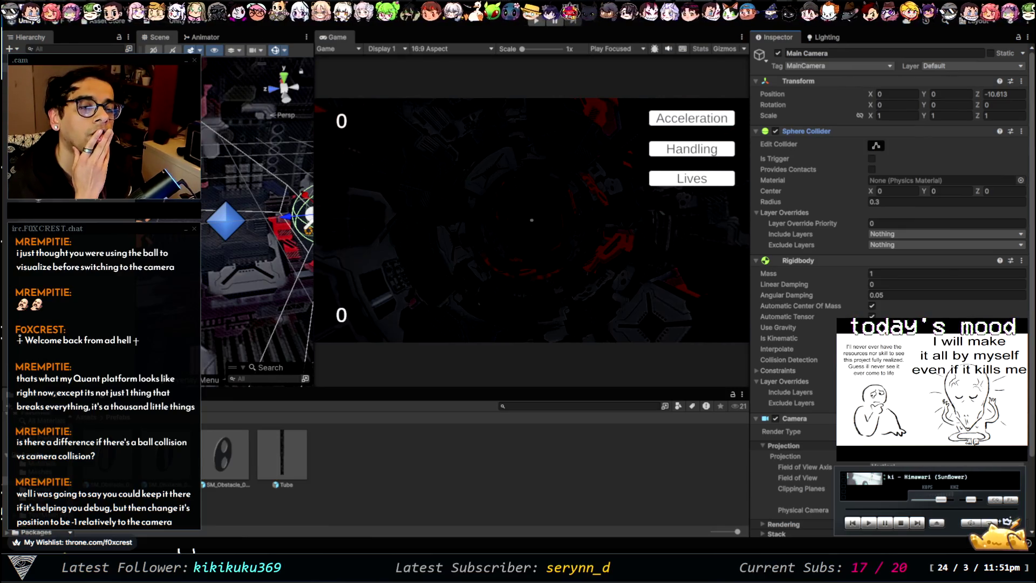
{"action": "left_click", "coordinate": [307, 221]}
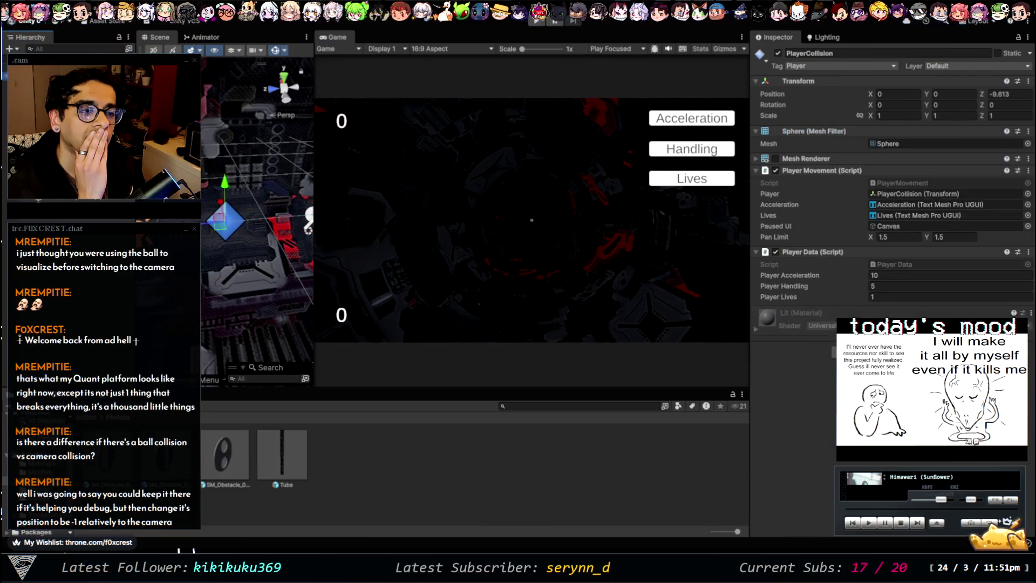
Frame the Tube in the Scene view, orbit around it, then select the Main Camera
{"action": "left_click", "coordinate": [238, 193]}
{"action": "key", "text": "f"}
{"action": "left_click_drag", "start_coordinate": [259, 218], "coordinate": [494, 232]}
{"action": "left_click_drag", "start_coordinate": [392, 235], "coordinate": [284, 171]}
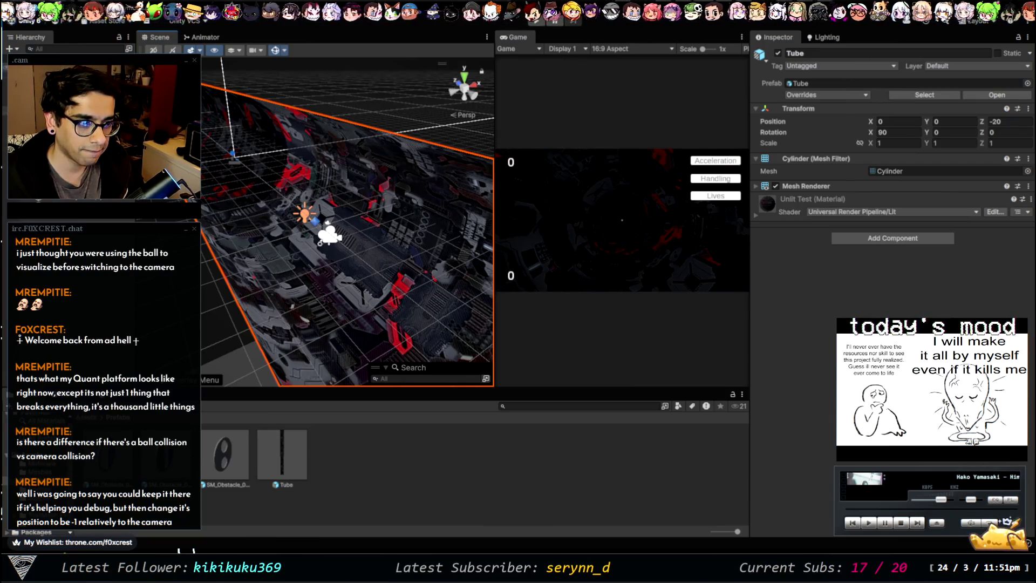
{"action": "left_click", "coordinate": [330, 235]}
Shift the Main Camera's Sphere Collider centre Z to -0.3, then switch to the web browser
{"action": "key", "text": "f"}
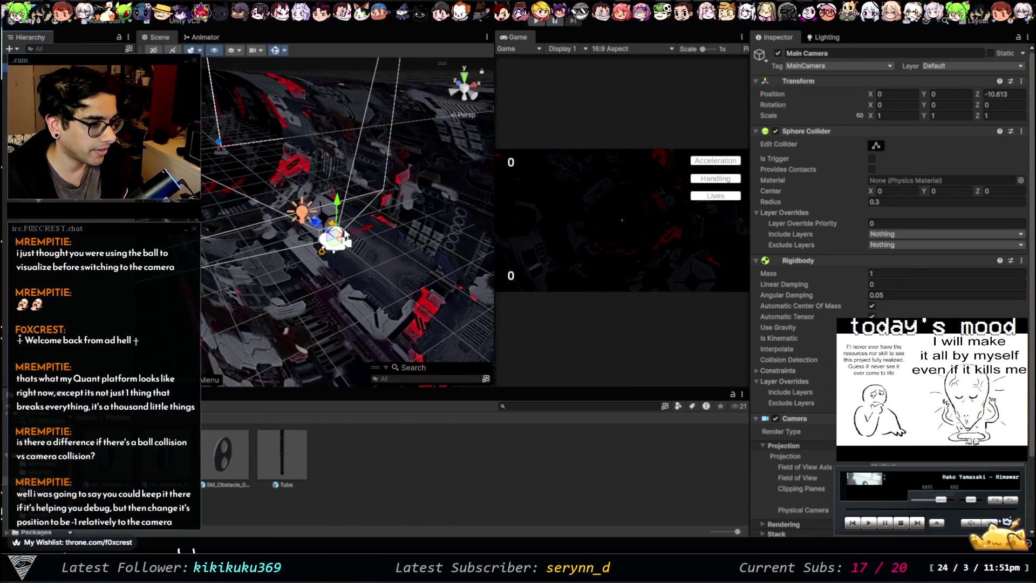
{"action": "scroll", "coordinate": [262, 176], "scroll_direction": "down", "scroll_amount": 3}
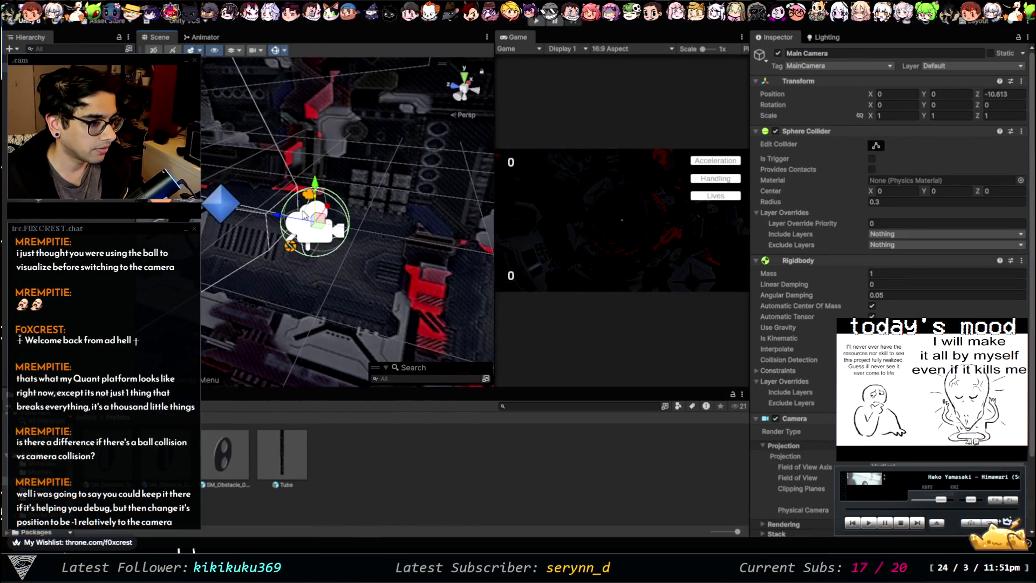
{"action": "left_click", "coordinate": [302, 226]}
{"action": "left_click", "coordinate": [317, 226]}
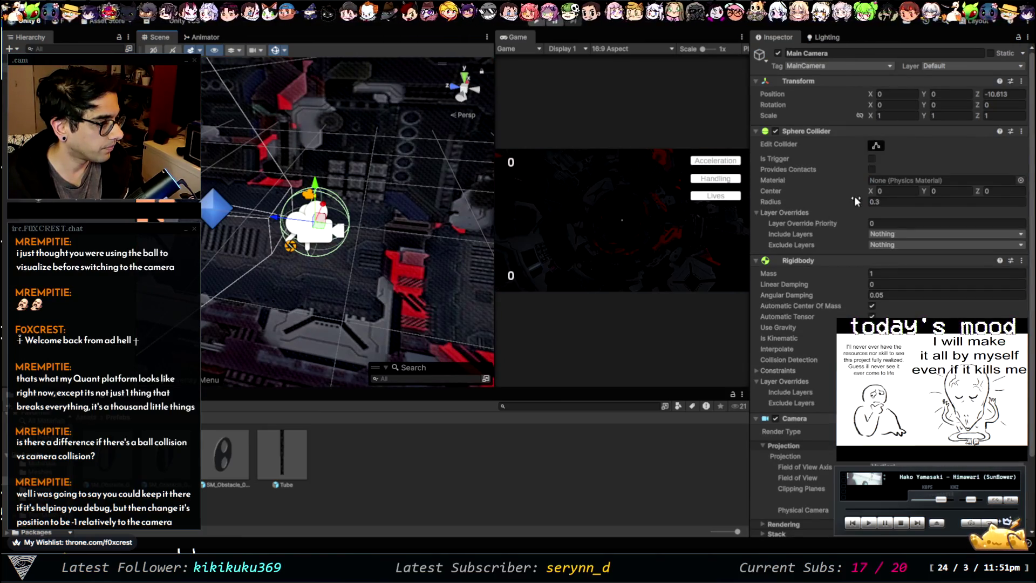
{"action": "left_click", "coordinate": [815, 133]}
{"action": "left_click", "coordinate": [808, 130]}
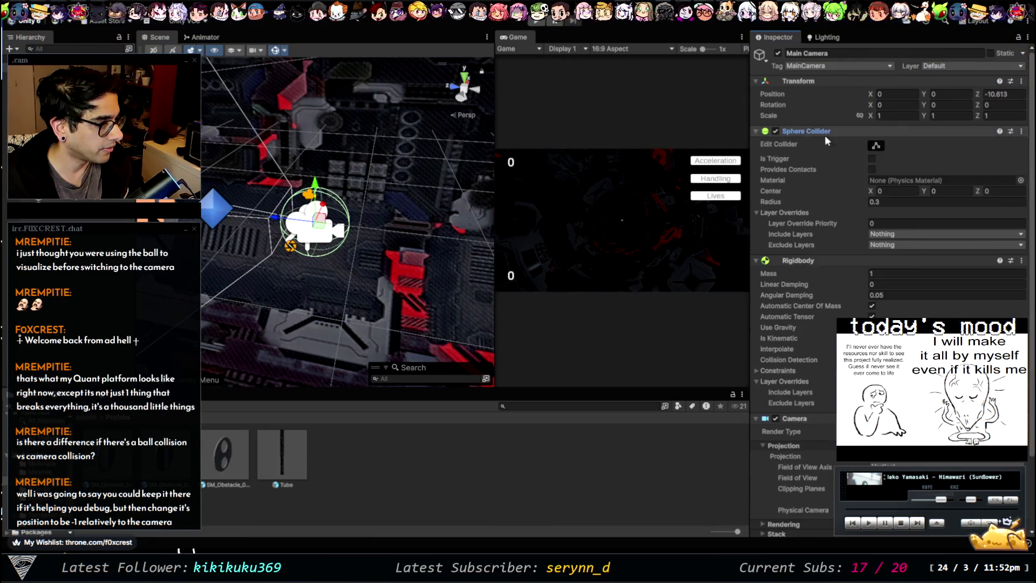
{"action": "left_click_drag", "start_coordinate": [974, 188], "coordinate": [970, 187]}
{"action": "type", "text": "-0.3"}
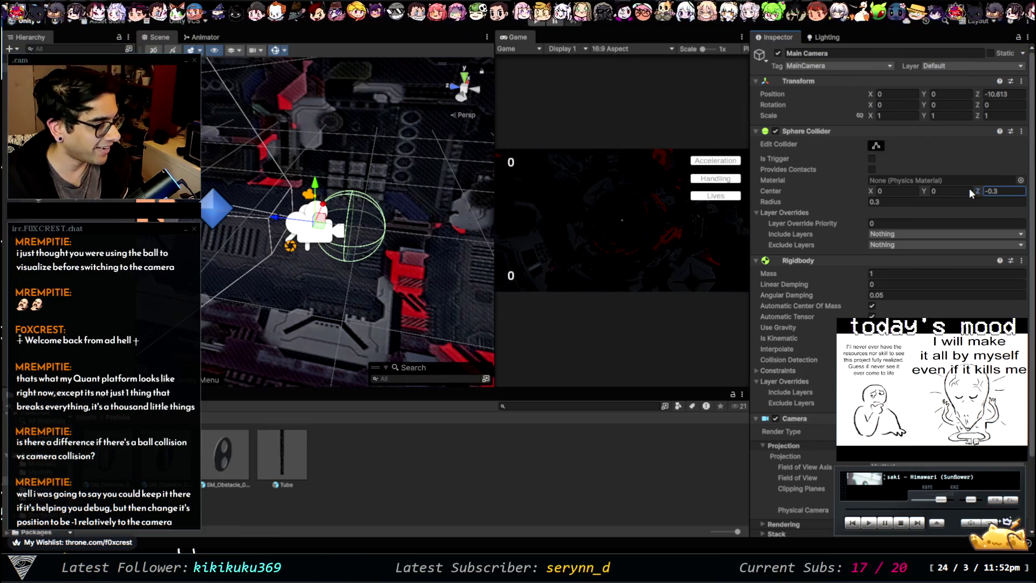
{"action": "mouse_move", "coordinate": [460, 233]}
{"action": "left_mouse_down"}
{"action": "mouse_move", "coordinate": [326, 201]}
{"action": "mouse_move", "coordinate": [443, 195]}
{"action": "mouse_move", "coordinate": [343, 238]}
{"action": "left_mouse_up"}
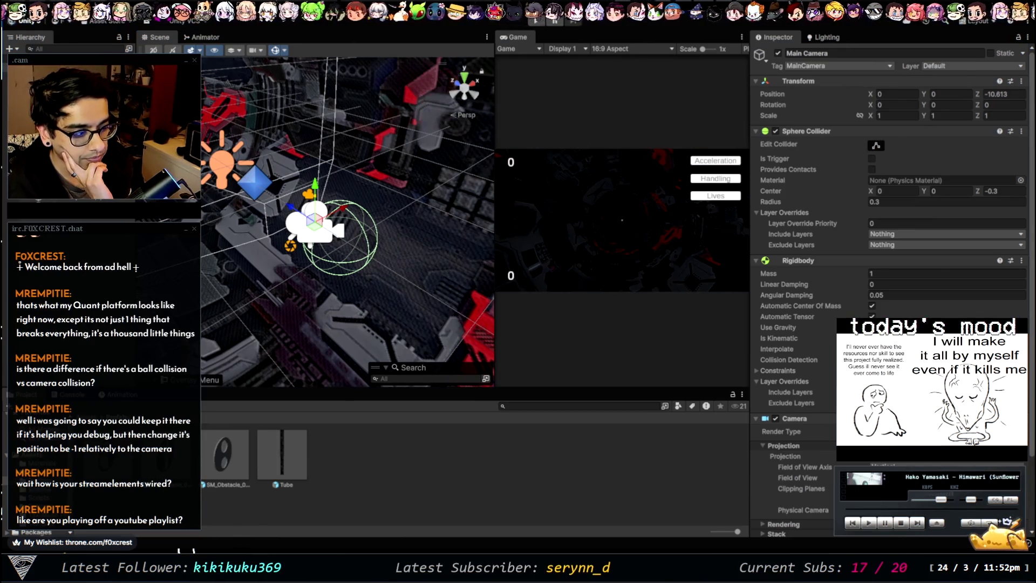
{"action": "key", "text": "alt+Tab"}
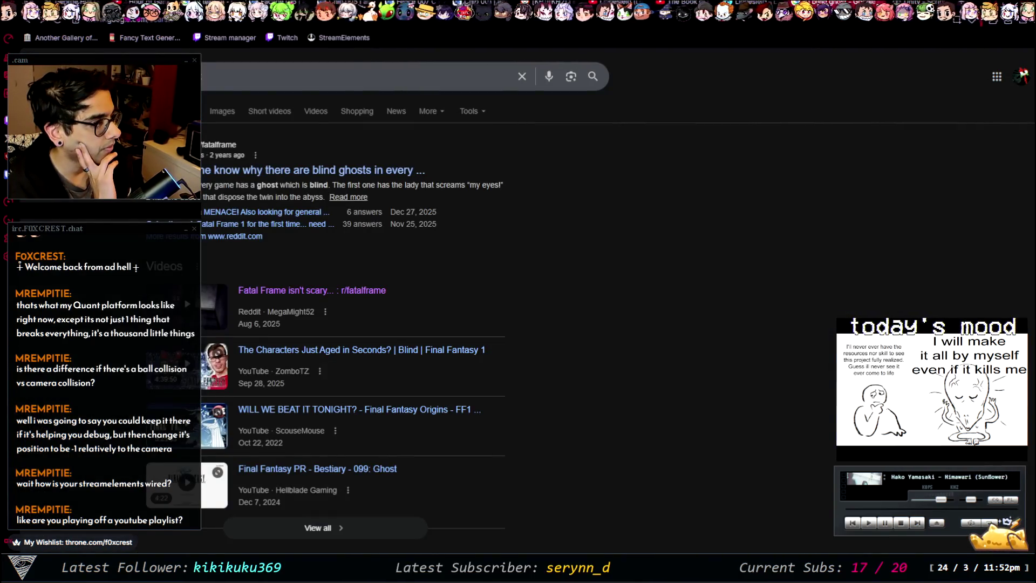
Go to the StreamElements media request page from the bookmarks bar
{"action": "left_click", "coordinate": [319, 39]}
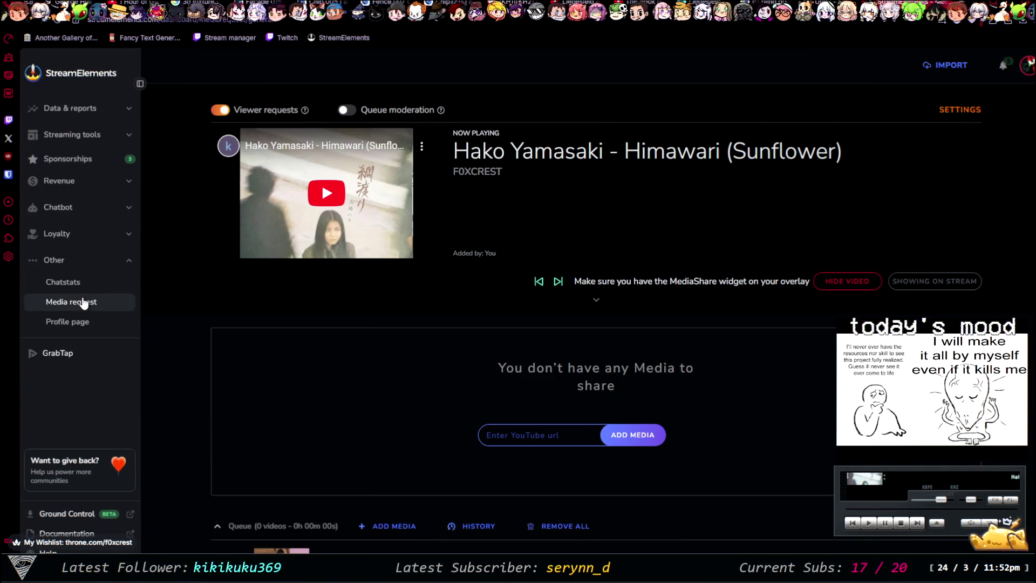
Open the media request settings and expand the YouTube and Queue panels
{"action": "left_click", "coordinate": [960, 108]}
{"action": "scroll", "coordinate": [431, 400], "scroll_direction": "down", "scroll_amount": 2}
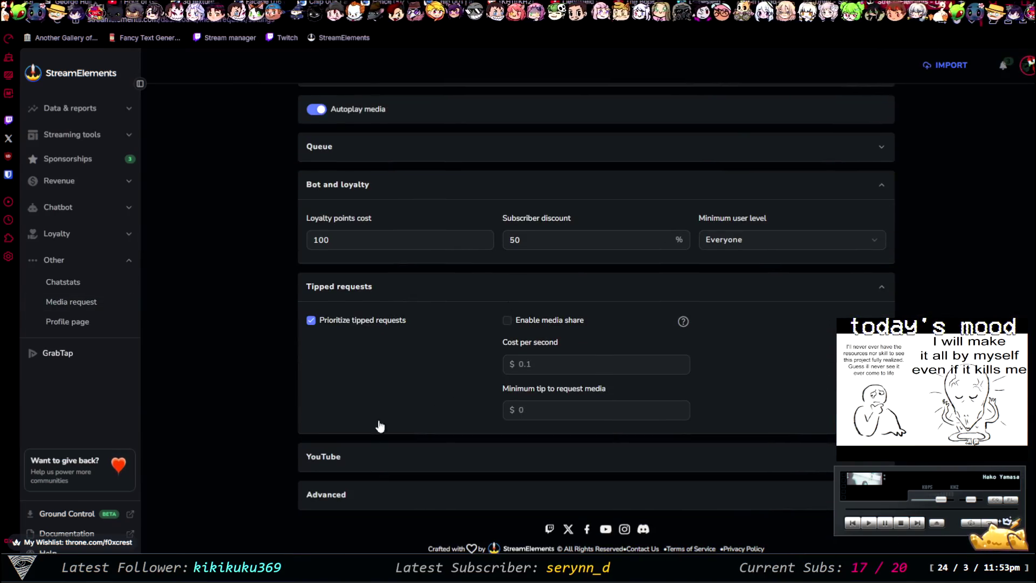
{"action": "left_click", "coordinate": [372, 457]}
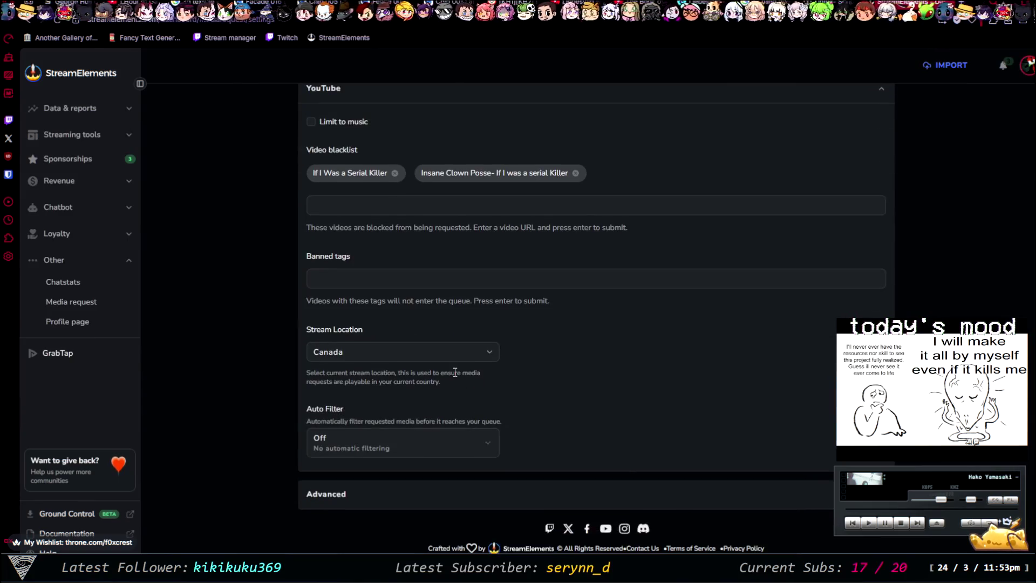
{"action": "scroll", "coordinate": [455, 372], "scroll_direction": "up", "scroll_amount": 10}
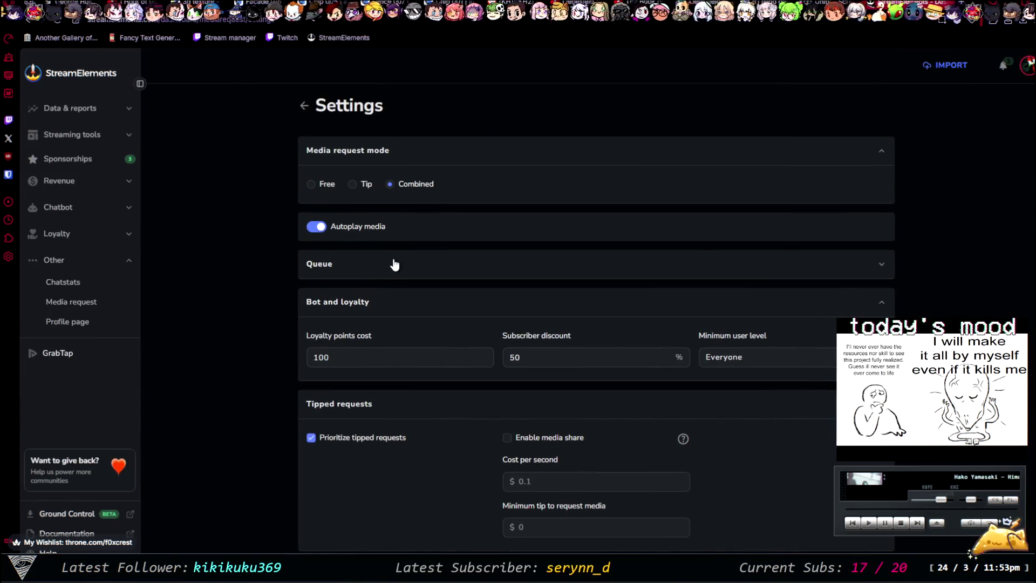
{"action": "left_click", "coordinate": [413, 265]}
Look over the queue and backup playlist settings, then go to the Unity scripting docs tab
{"action": "scroll", "coordinate": [389, 306], "scroll_direction": "down", "scroll_amount": 4}
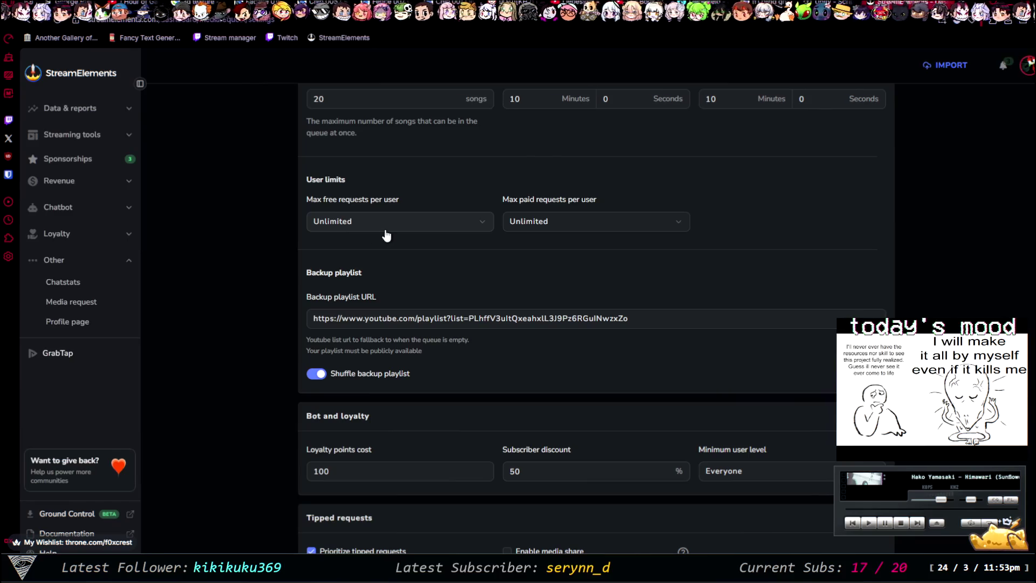
{"action": "scroll", "coordinate": [387, 232], "scroll_direction": "up", "scroll_amount": 2}
{"action": "scroll", "coordinate": [486, 340], "scroll_direction": "down", "scroll_amount": 6}
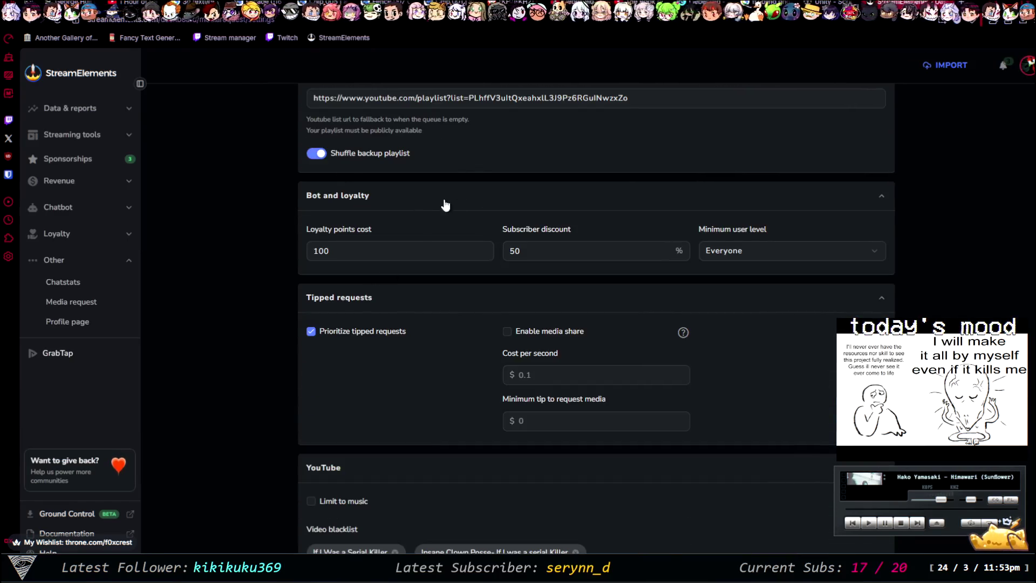
{"action": "scroll", "coordinate": [444, 212], "scroll_direction": "up", "scroll_amount": 7}
{"action": "scroll", "coordinate": [521, 429], "scroll_direction": "down", "scroll_amount": 5}
{"action": "scroll", "coordinate": [521, 429], "scroll_direction": "up", "scroll_amount": 5}
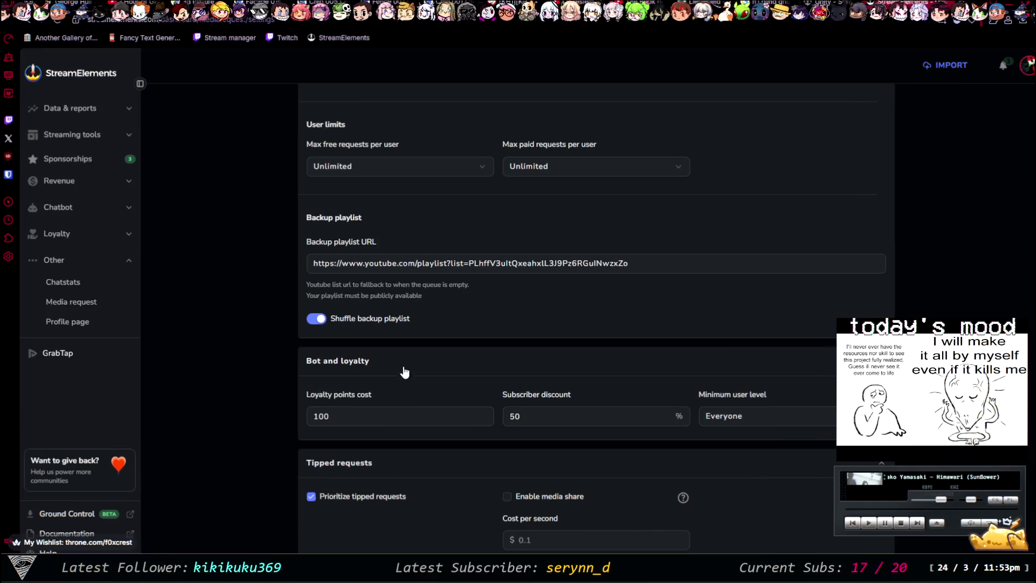
{"action": "scroll", "coordinate": [647, 285], "scroll_direction": "down", "scroll_amount": 7}
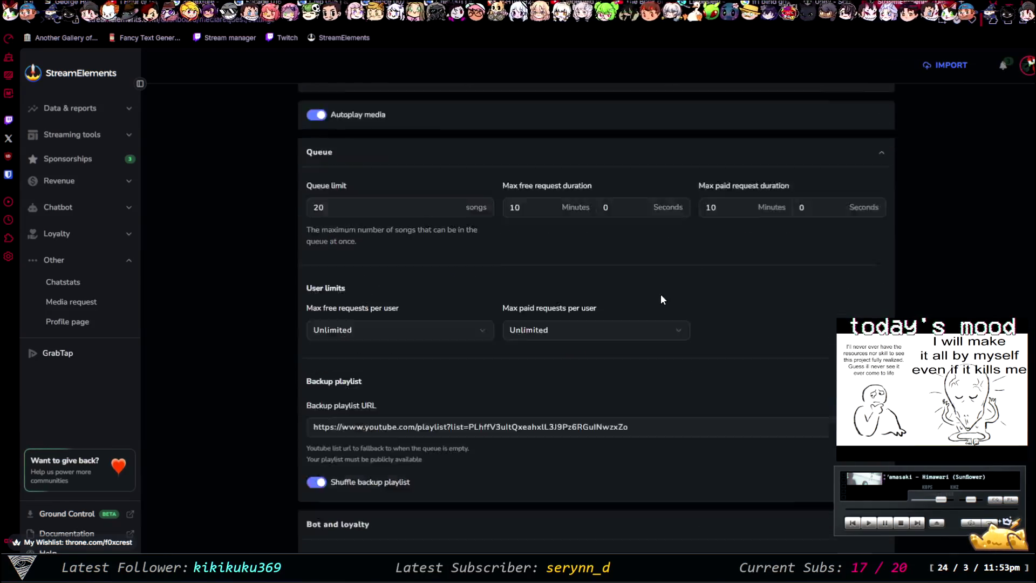
{"action": "scroll", "coordinate": [219, 299], "scroll_direction": "up", "scroll_amount": 8}
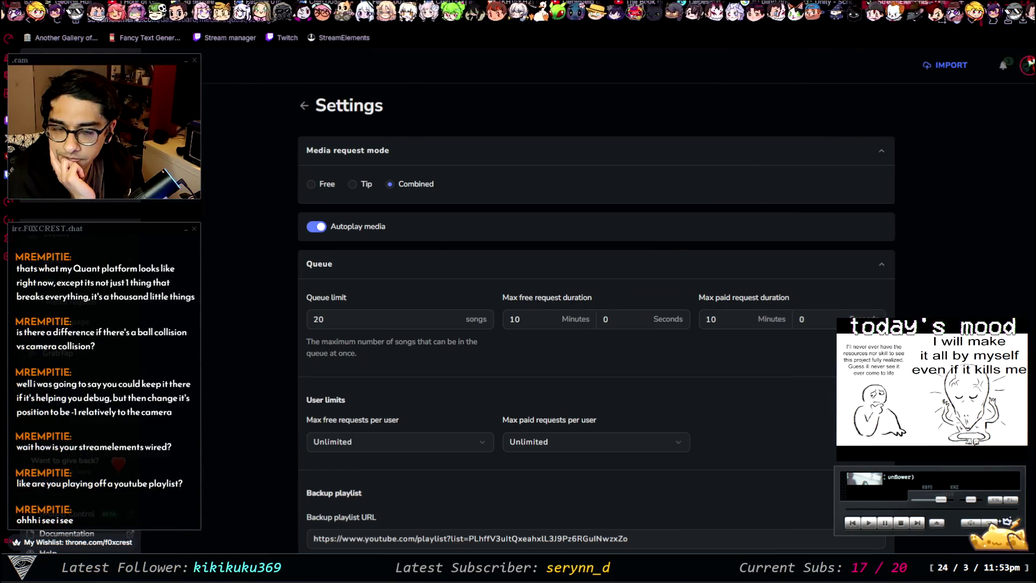
{"action": "key", "text": "ctrl+Tab"}
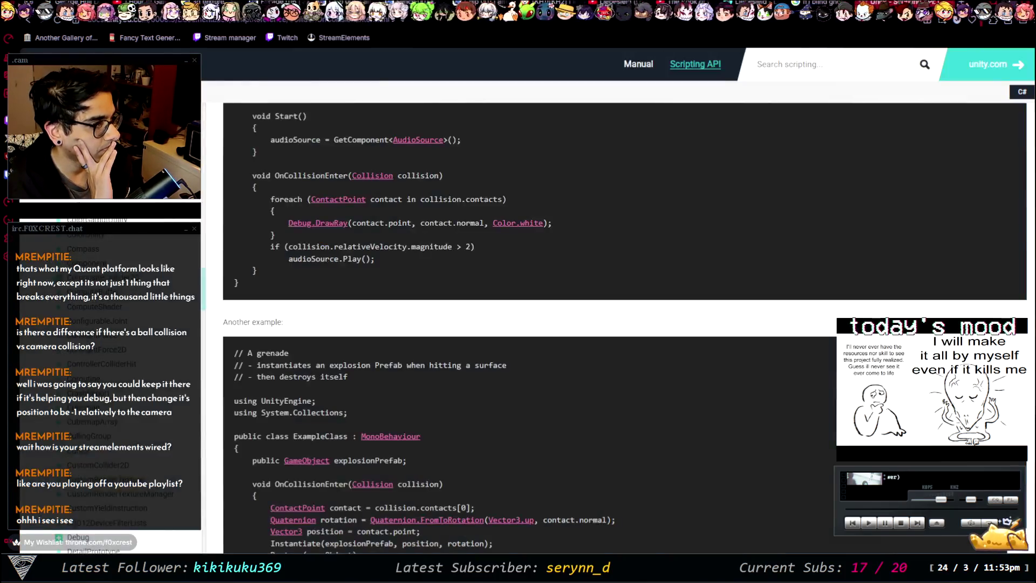
Switch from the OnCollisionEnter docs back to the Unity editor
{"action": "key", "text": "alt+Tab"}
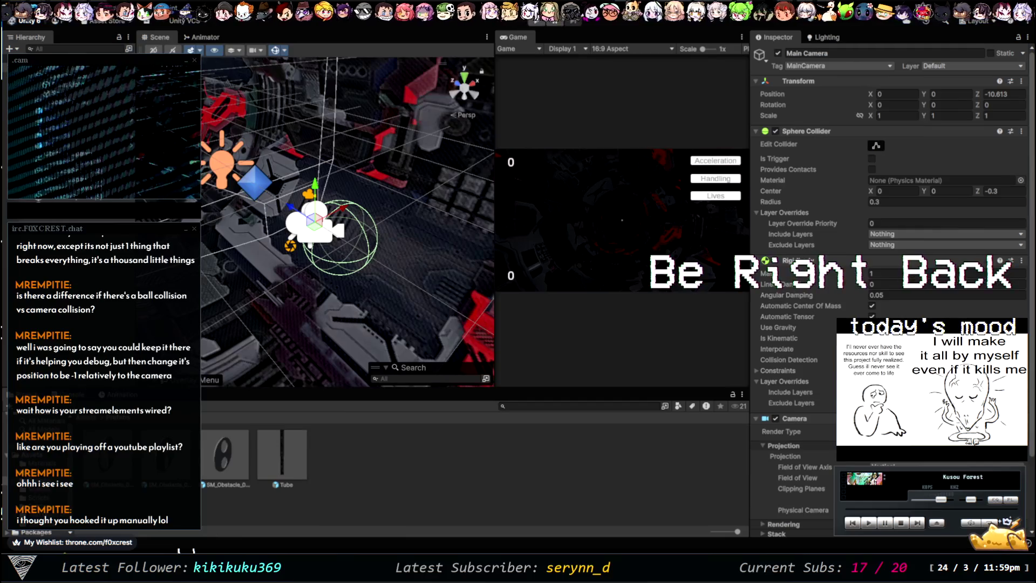
{"action": "left_click", "coordinate": [211, 499]}
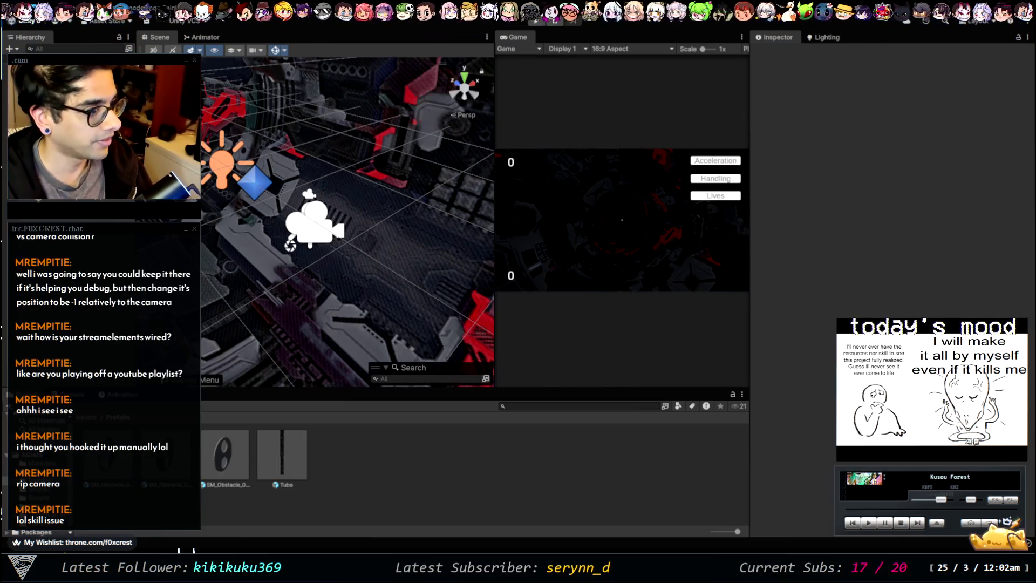
Orbit around the Main Camera, then select PlayerCollision to show Acceleration 10, Handling 5, Lives 1
{"action": "left_click", "coordinate": [319, 231]}
{"action": "left_click_drag", "start_coordinate": [319, 231], "coordinate": [594, 246]}
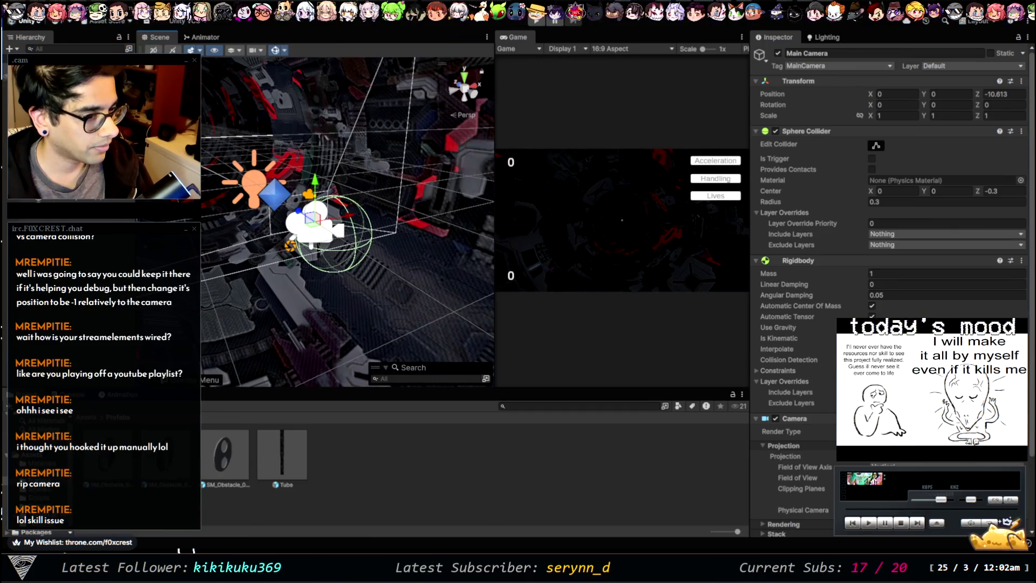
{"action": "left_click", "coordinate": [48, 103]}
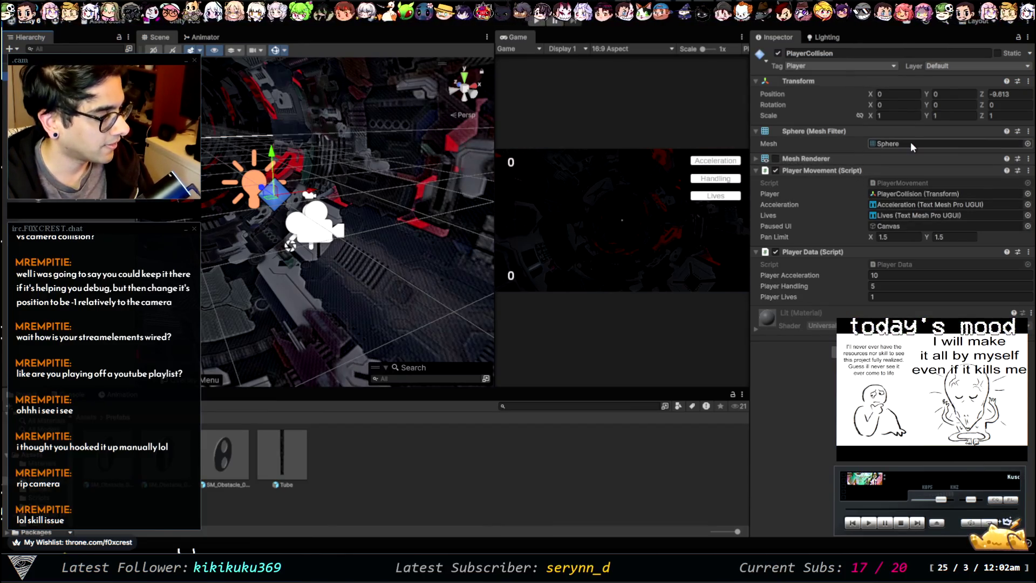
Set Player Acceleration to 25 and drag the Scene/Game divider left to widen the Game view
{"action": "left_click", "coordinate": [881, 276]}
{"action": "type", "text": "25"}
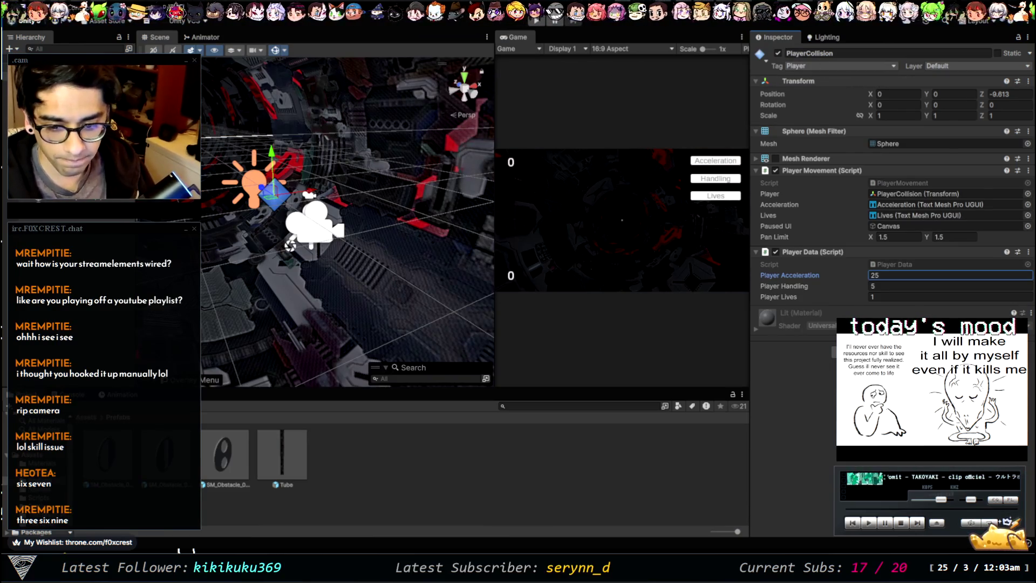
{"action": "key", "text": "Return"}
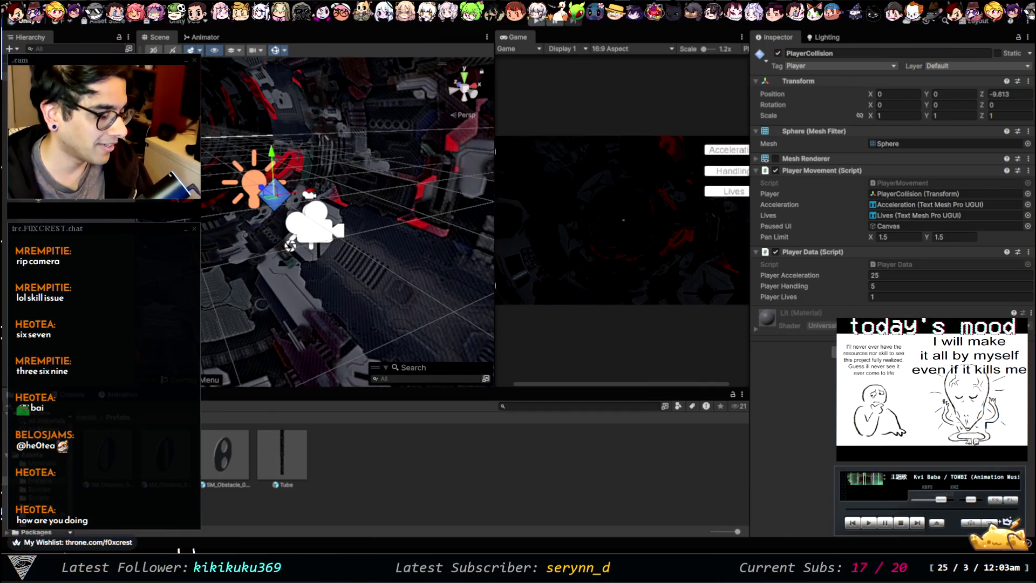
{"action": "left_click_drag", "start_coordinate": [495, 216], "coordinate": [355, 216]}
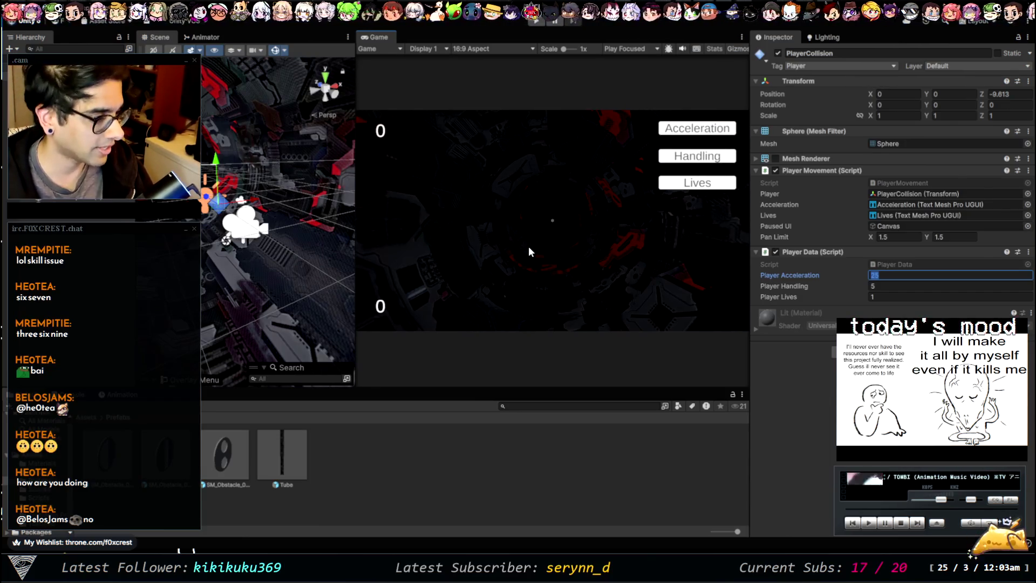
{"action": "key", "text": "shift+space"}
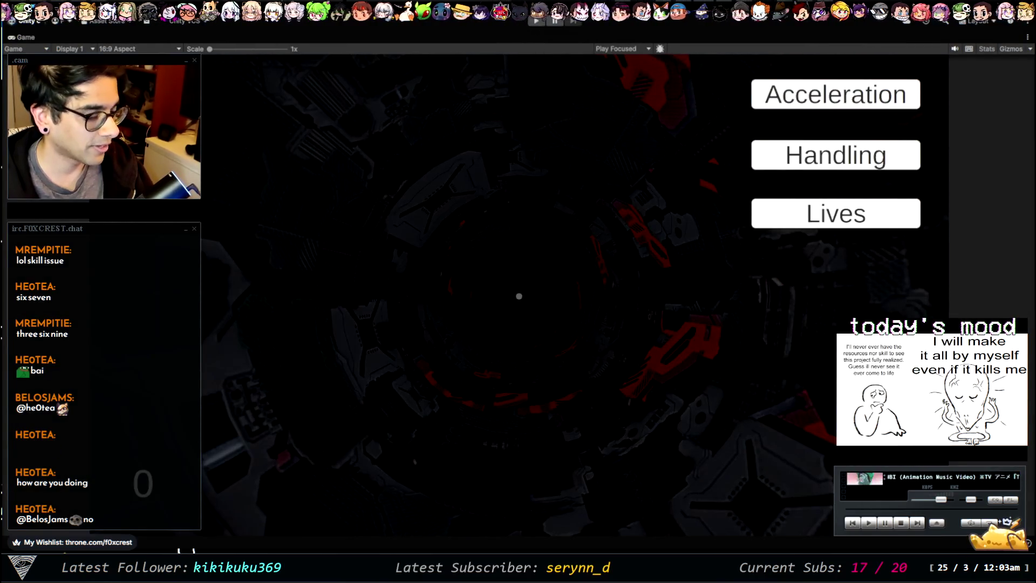
{"action": "left_click", "coordinate": [537, 21]}
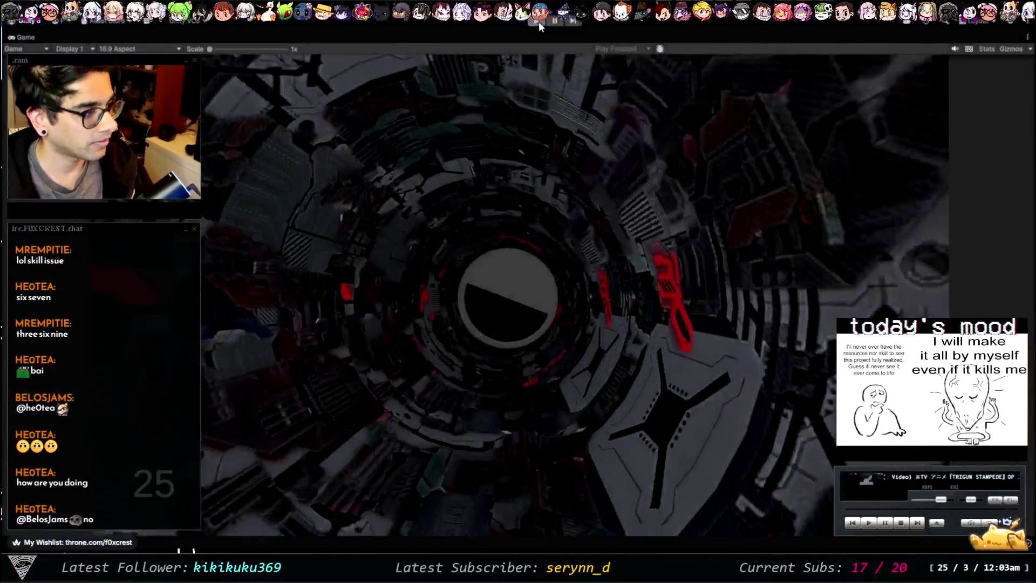
{"action": "left_click", "coordinate": [536, 21]}
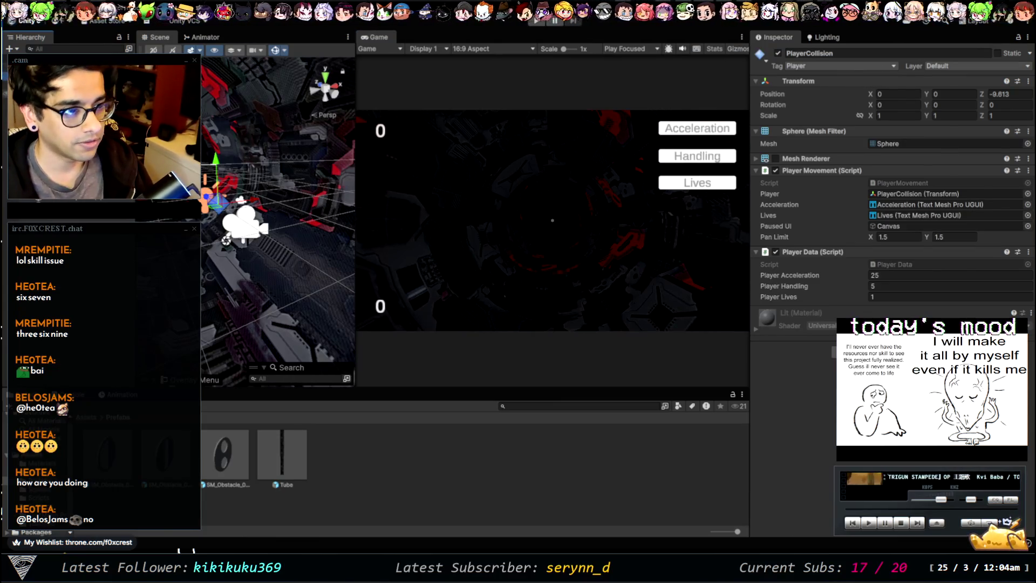
Duplicate PlayerCollision and set the copy's Position Z to 1
{"action": "key", "text": "ctrl+d"}
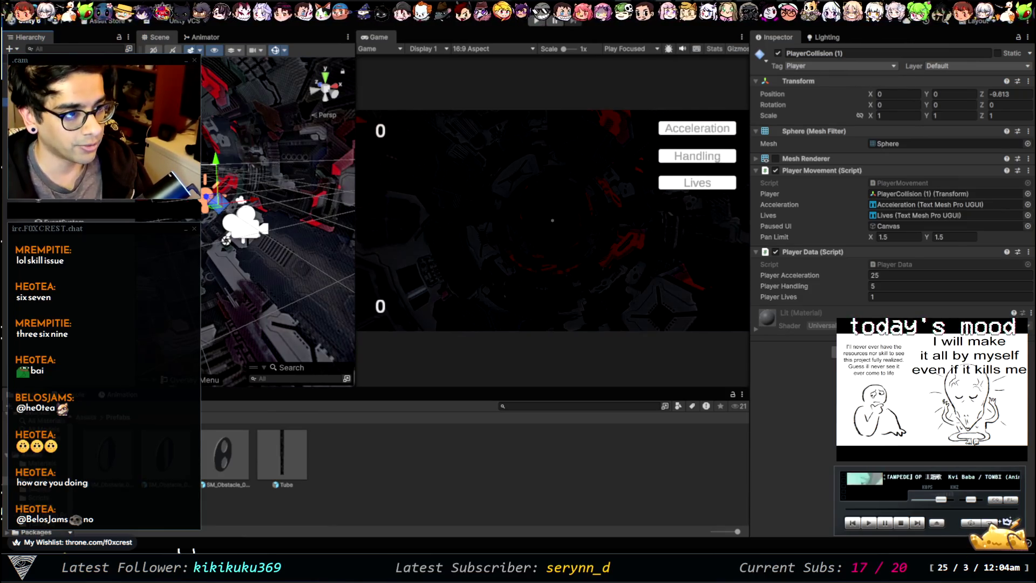
{"action": "double_click", "coordinate": [1006, 94]}
{"action": "type", "text": "1"}
{"action": "key", "text": "Return"}
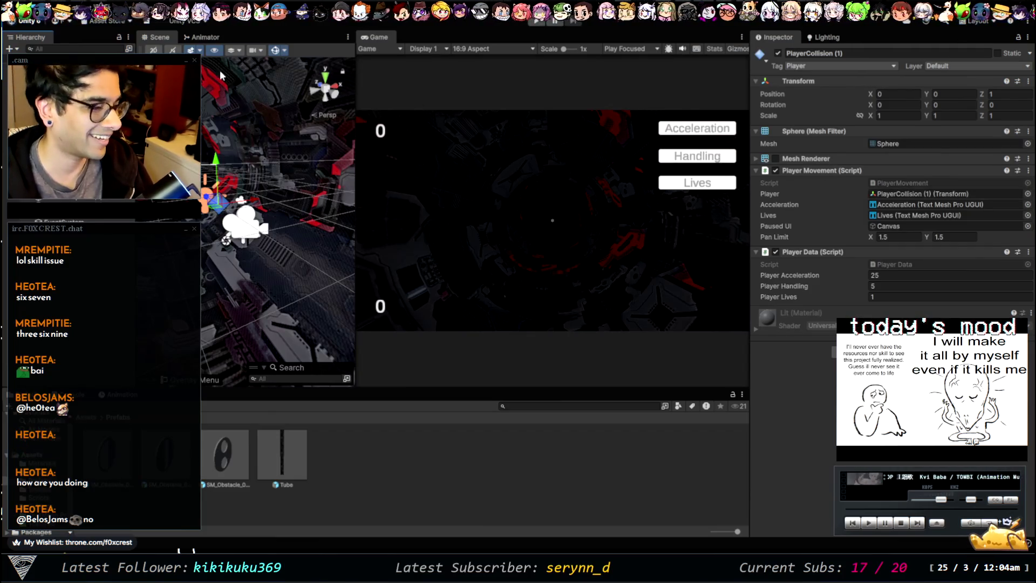
Remove Player Movement from the copy, give it the Rigidbody, and remove the Main Camera's Rigidbody
{"action": "left_click", "coordinate": [245, 226]}
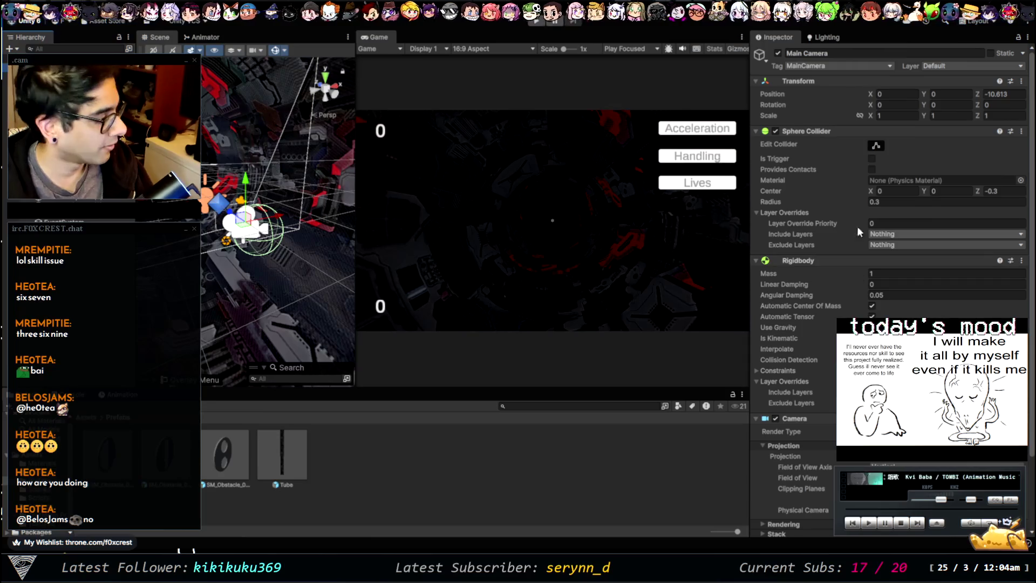
{"action": "scroll", "coordinate": [830, 398], "scroll_direction": "down", "scroll_amount": 3}
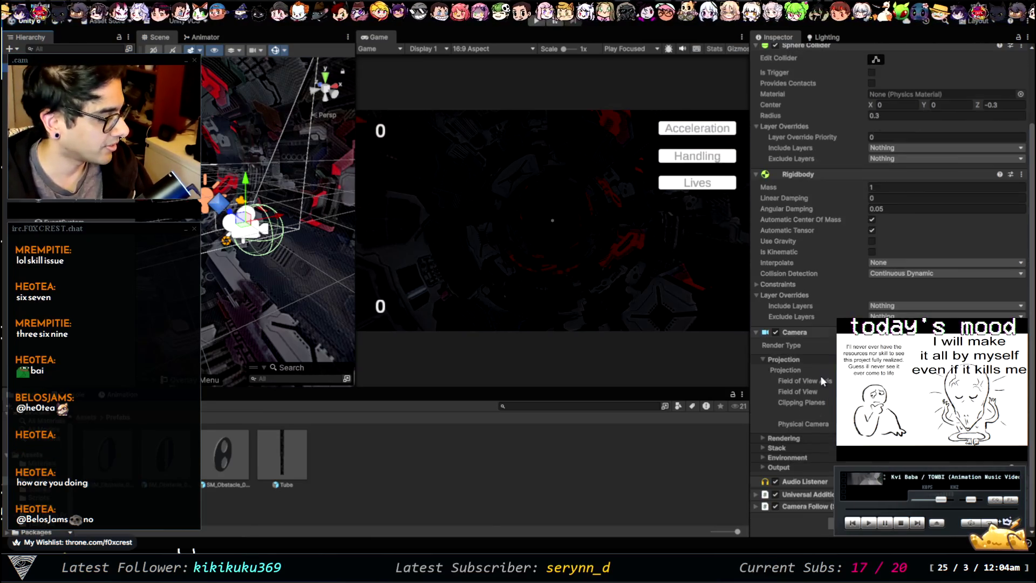
{"action": "key", "text": "ctrl+z"}
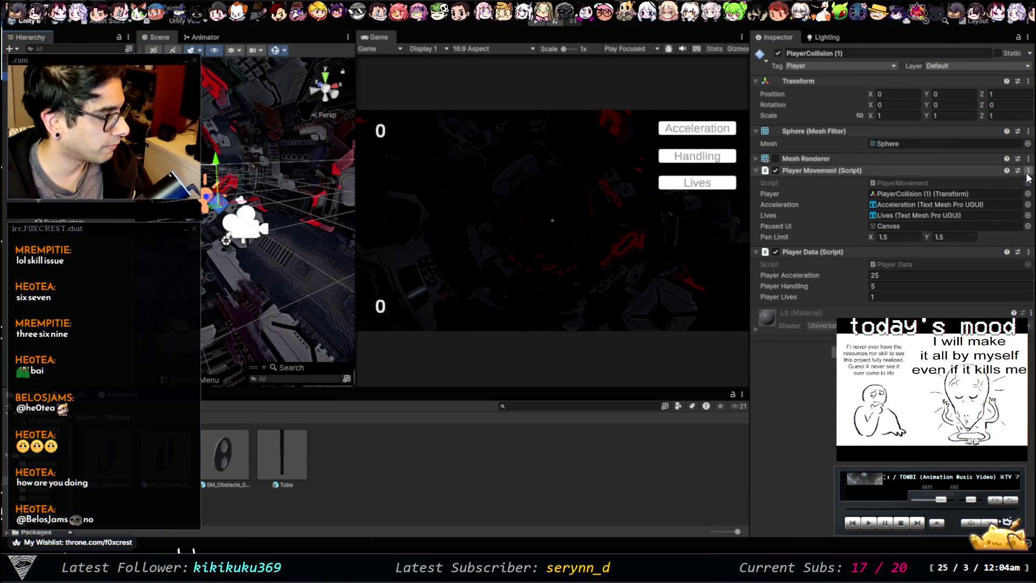
{"action": "left_click", "coordinate": [968, 218]}
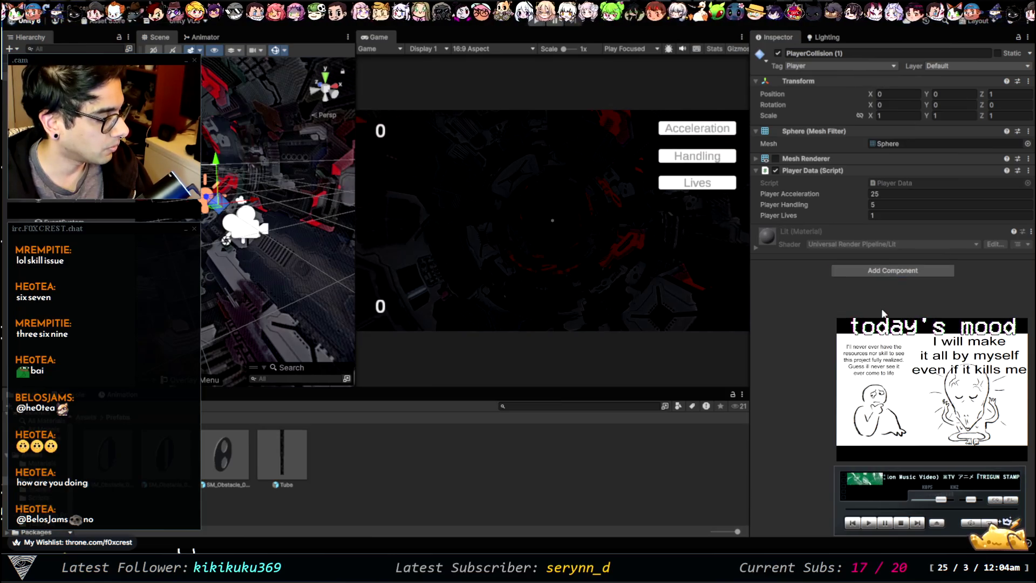
{"action": "key", "text": "ctrl+z"}
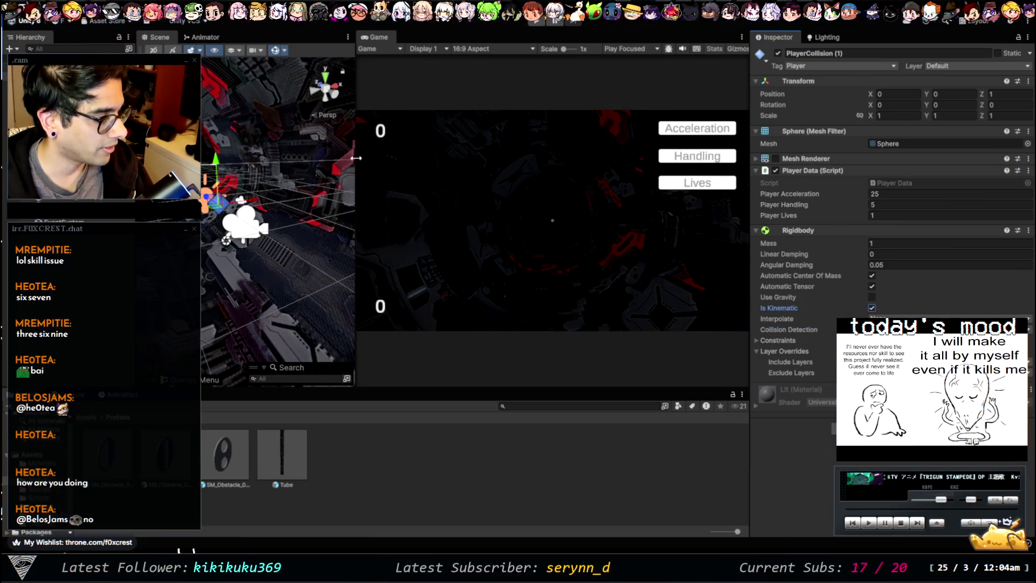
{"action": "key", "text": "ctrl+z"}
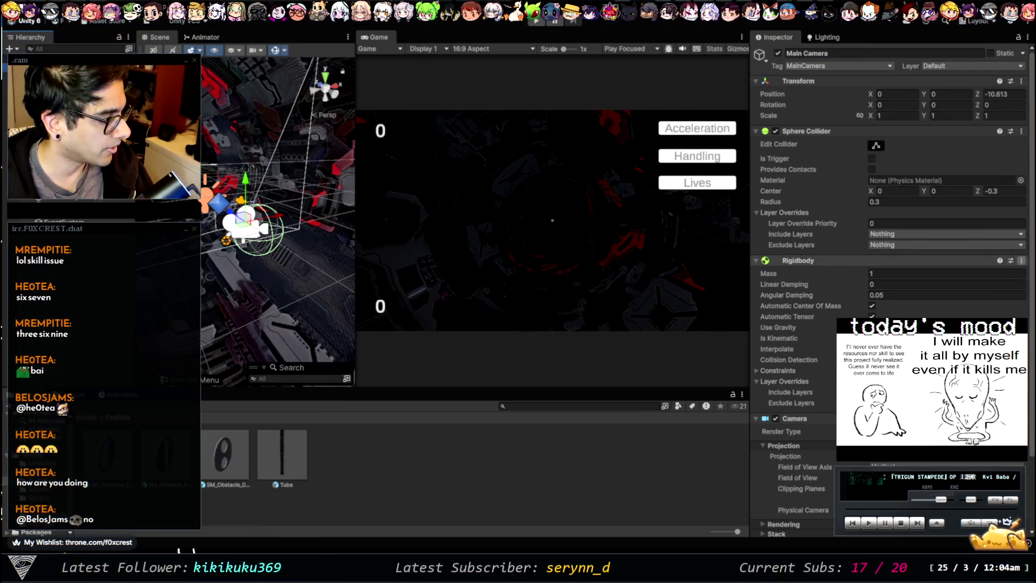
{"action": "left_click", "coordinate": [964, 317]}
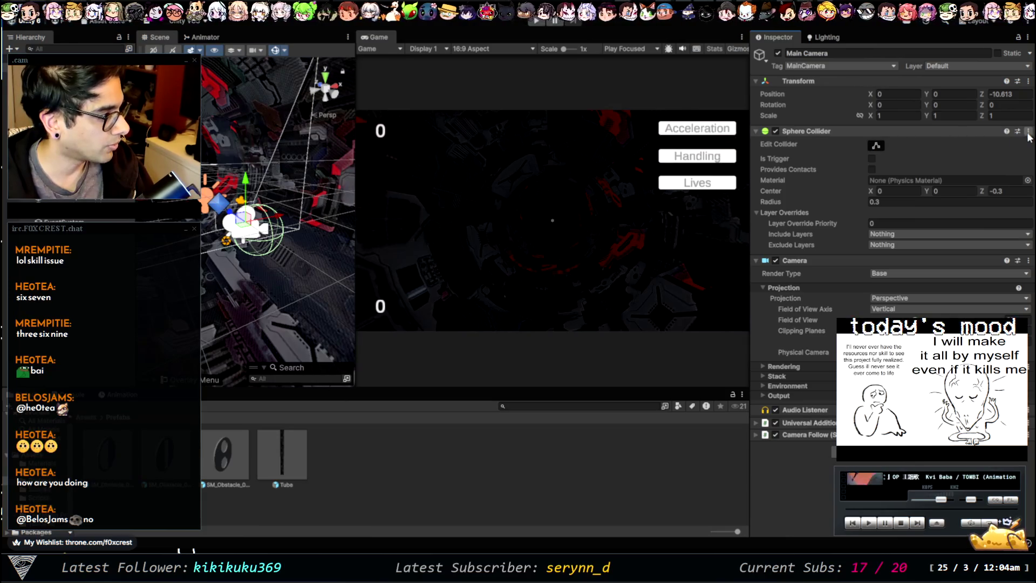
Move the Sphere Collider from the Main Camera onto the PlayerCollision (1) copy
{"action": "left_click", "coordinate": [970, 184]}
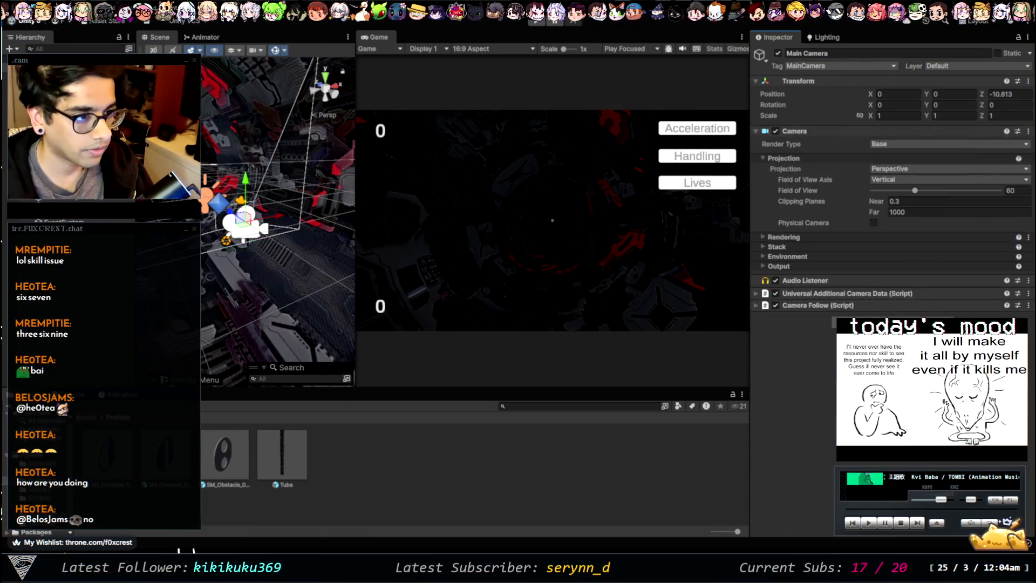
{"action": "left_click", "coordinate": [54, 232]}
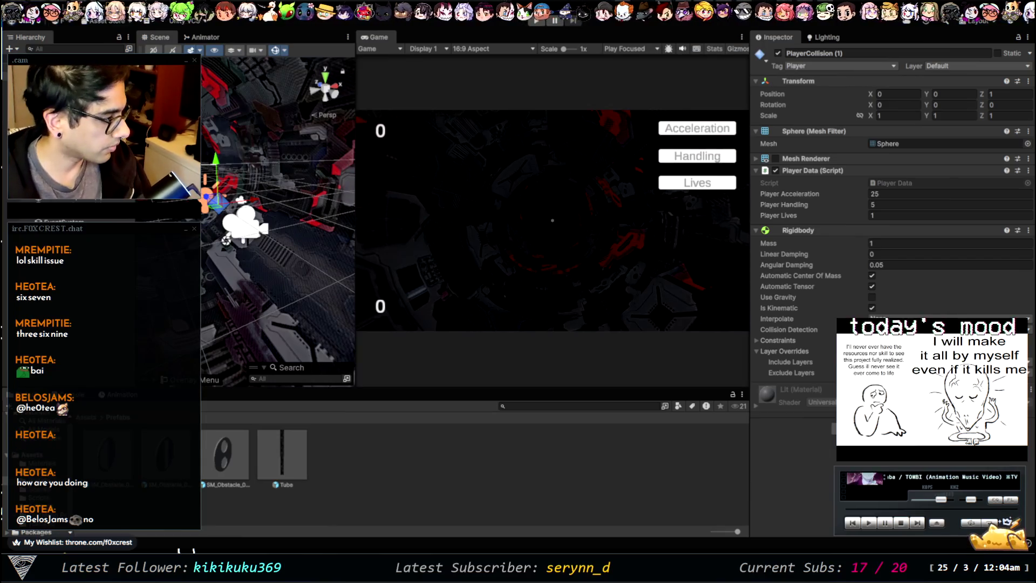
{"action": "key", "text": "ctrl+v"}
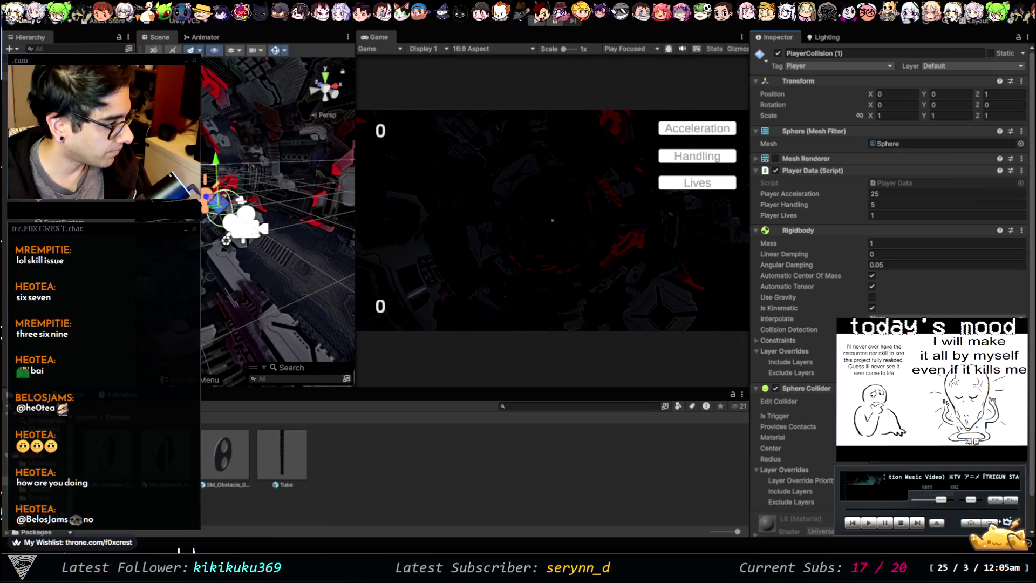
Place the copy ahead of the camera at Z -0.355, delete a nearby light, and reselect the original PlayerCollision
{"action": "left_click_drag", "start_coordinate": [241, 265], "coordinate": [218, 254]}
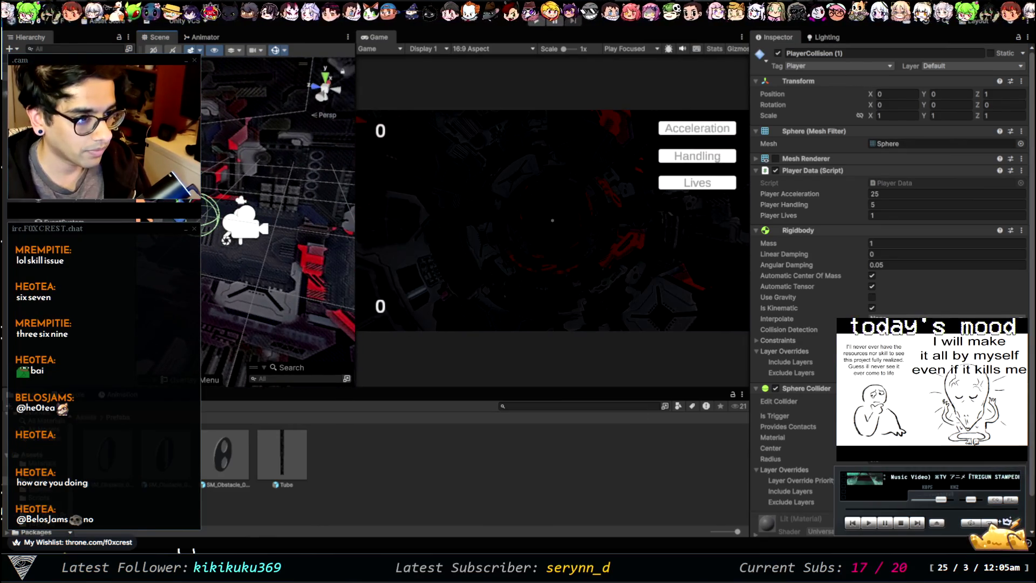
{"action": "left_click_drag", "start_coordinate": [167, 216], "coordinate": [272, 225]}
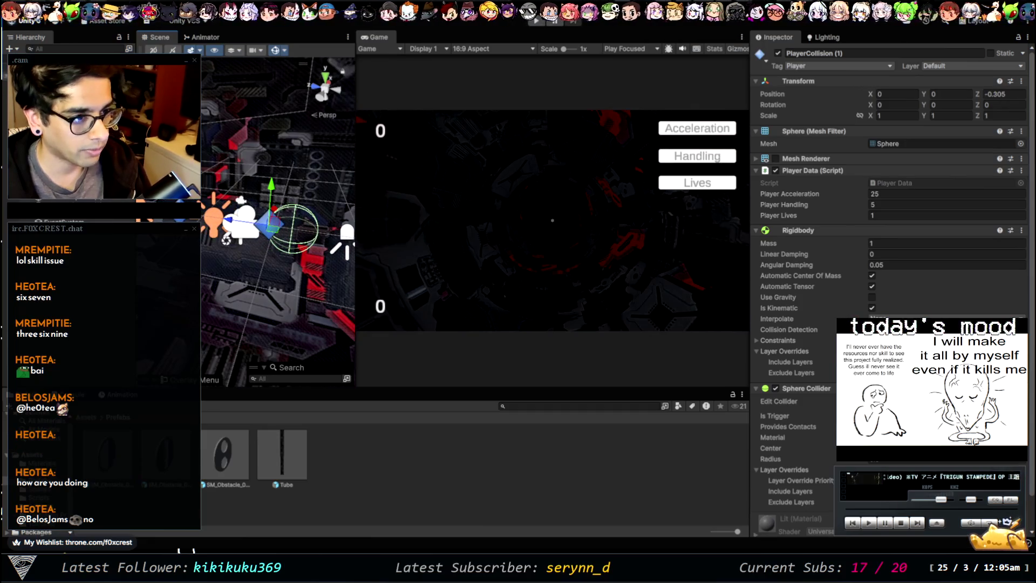
{"action": "left_click", "coordinate": [214, 219]}
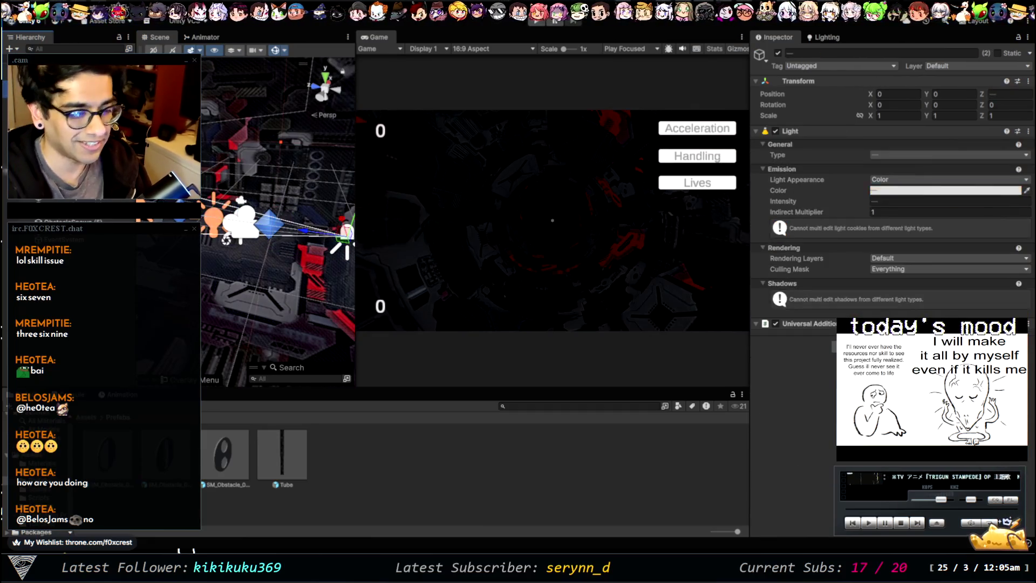
{"action": "key", "text": "Delete"}
{"action": "left_click", "coordinate": [270, 224]}
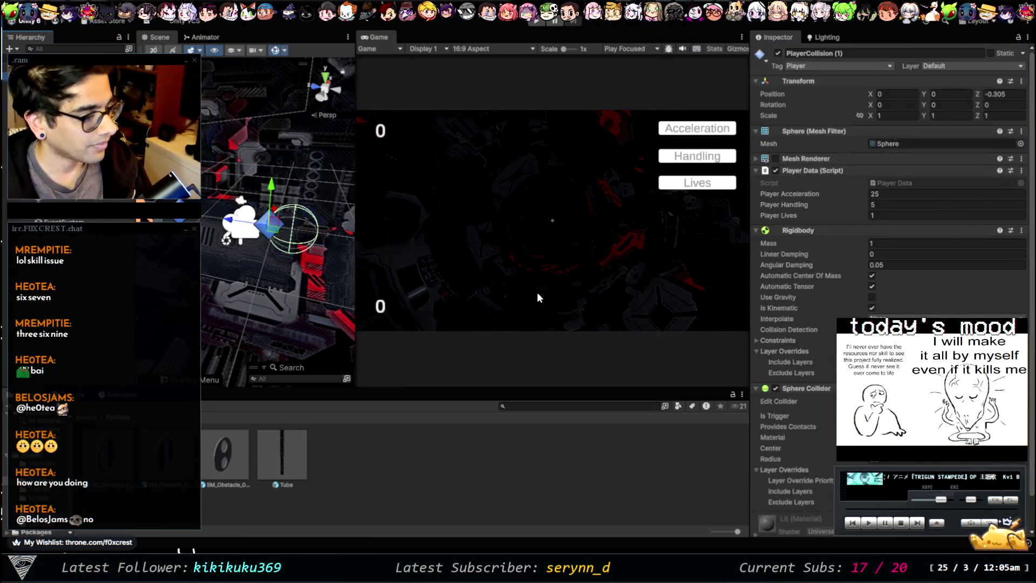
{"action": "left_click_drag", "start_coordinate": [251, 222], "coordinate": [257, 223]}
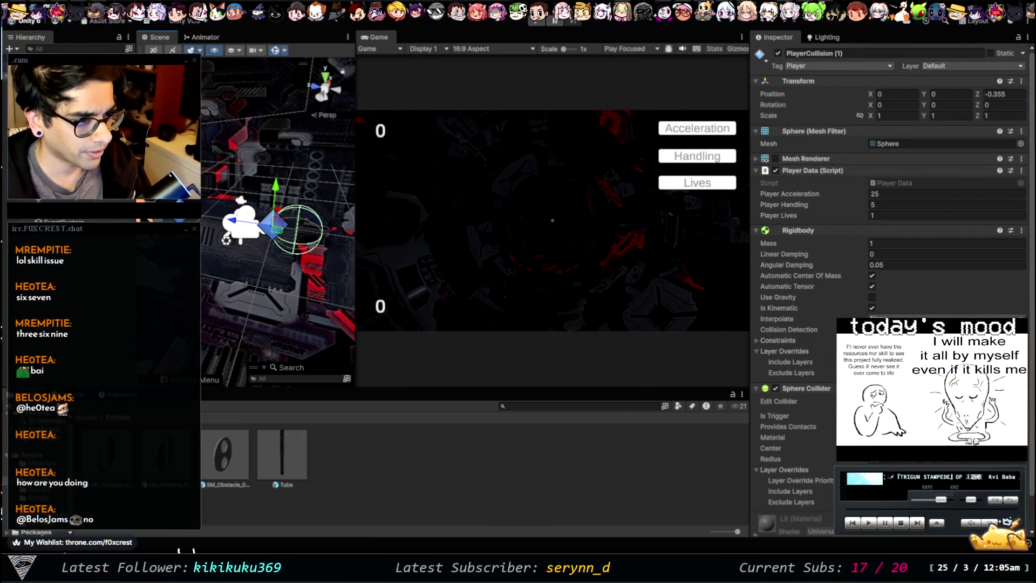
{"action": "left_click", "coordinate": [257, 223]}
{"action": "left_click", "coordinate": [836, 54]}
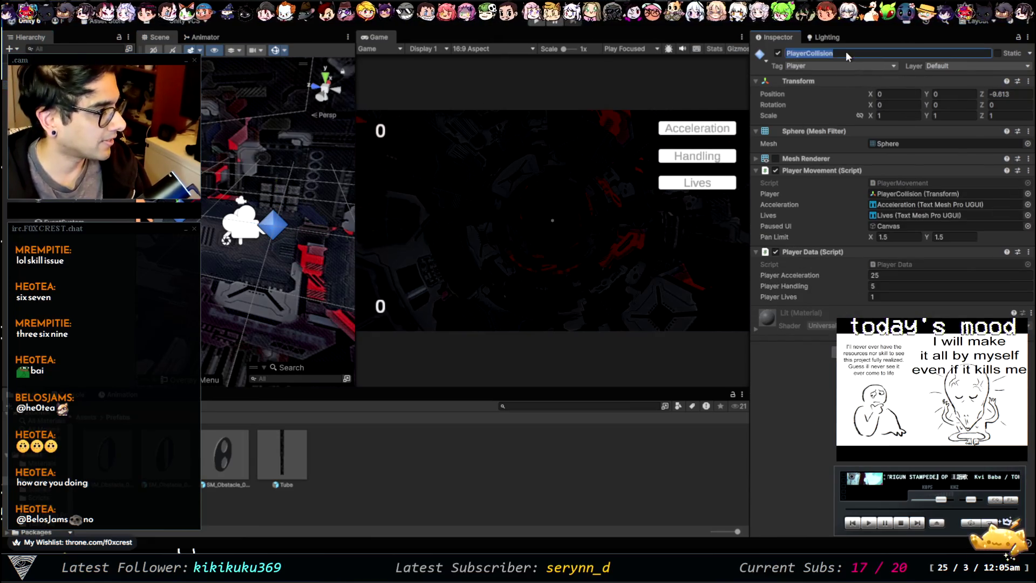
Rename the original PlayerCollision object to DummyFollow
{"action": "left_click_drag", "start_coordinate": [836, 54], "coordinate": [808, 53]}
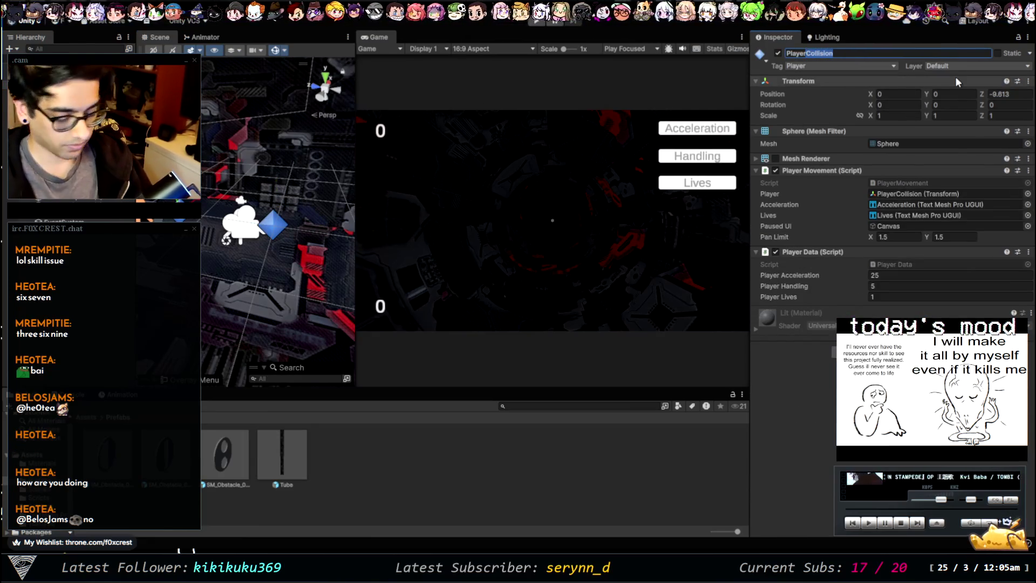
{"action": "key", "text": "ctrl+a"}
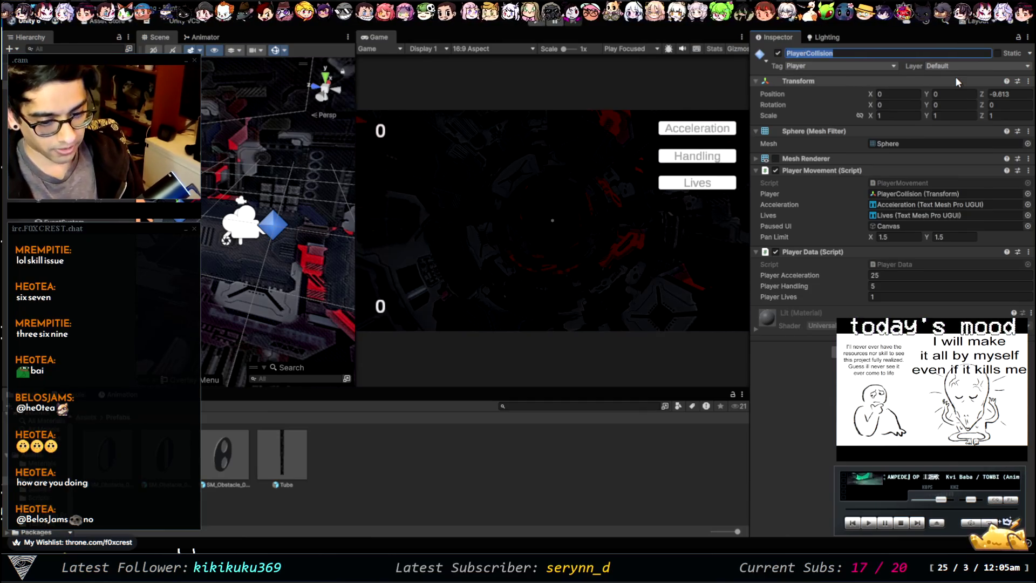
{"action": "type", "text": "Du"}
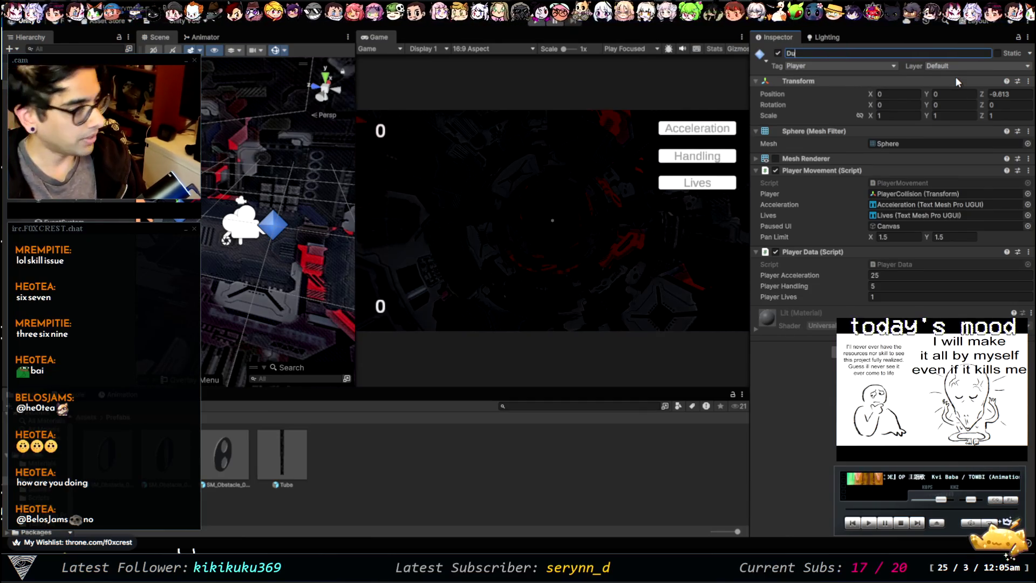
{"action": "type", "text": "mmyFollow"}
{"action": "key", "text": "Return"}
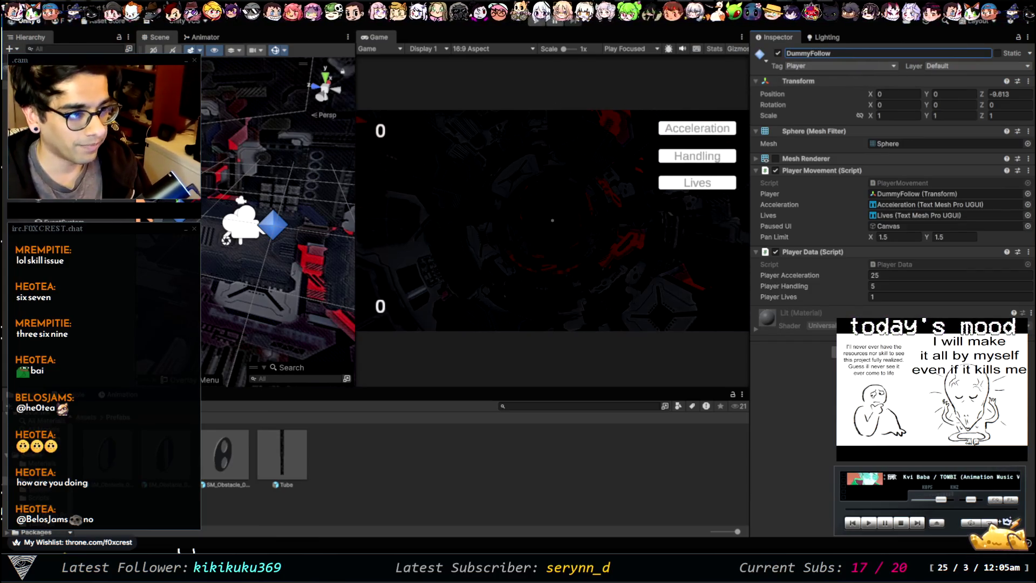
Rename PlayerCollision (1) to PlayerCollision and start a Play test run
{"action": "left_click", "coordinate": [65, 108]}
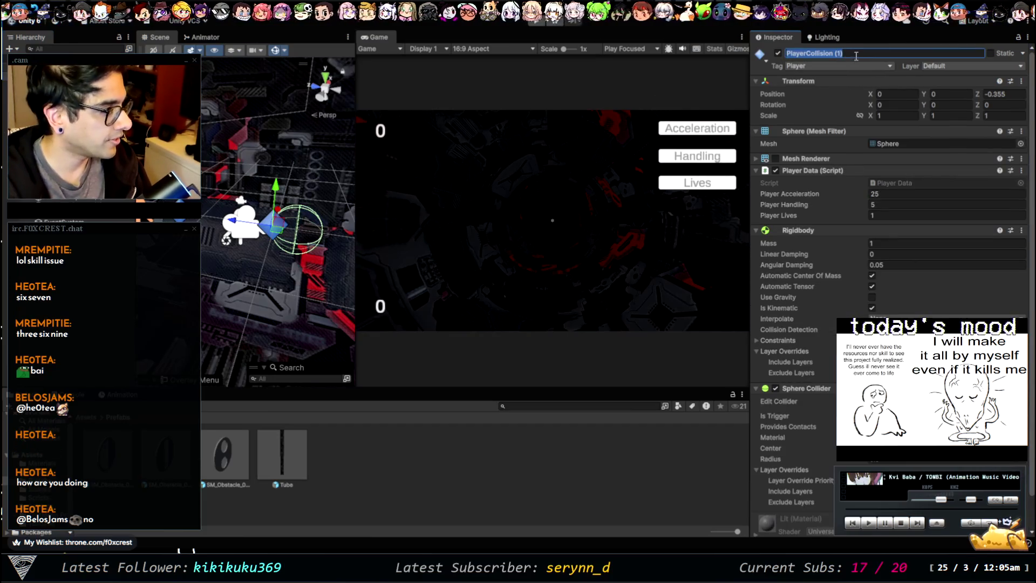
{"action": "key", "text": "BackSpace"}
{"action": "key", "text": "BackSpace"}
{"action": "key", "text": "BackSpace"}
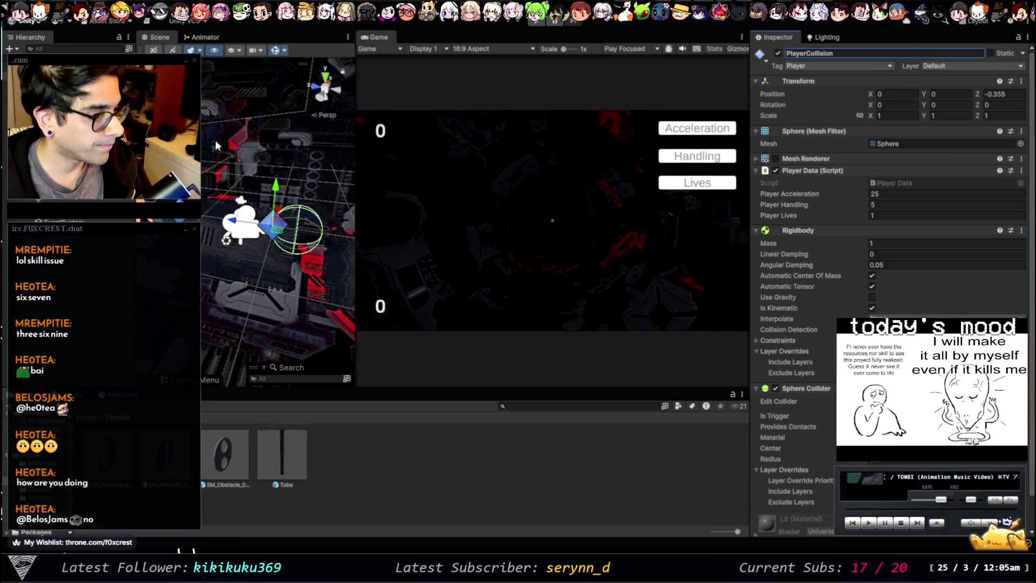
{"action": "key", "text": "Return"}
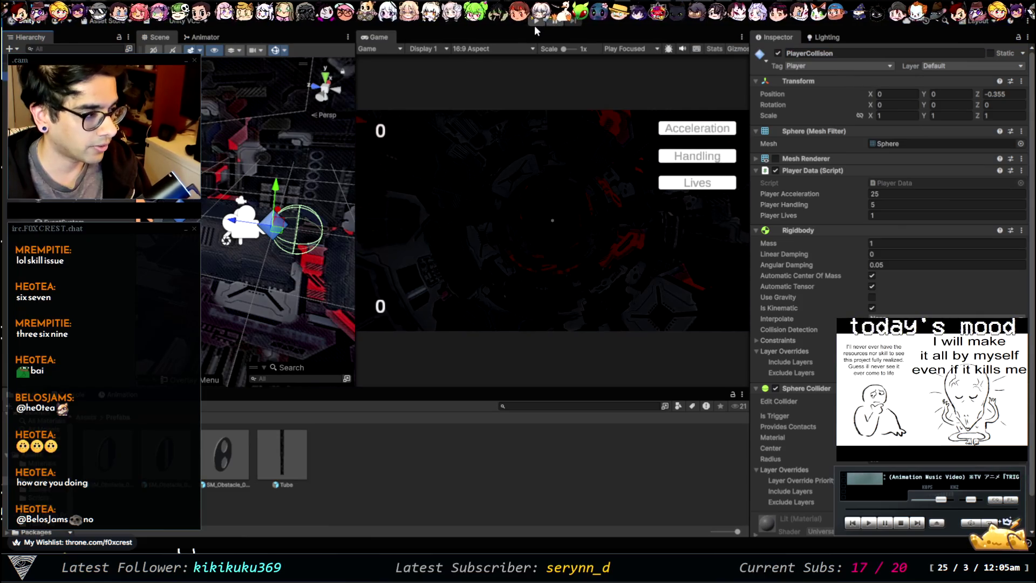
{"action": "scroll", "coordinate": [827, 307], "scroll_direction": "down", "scroll_amount": 2}
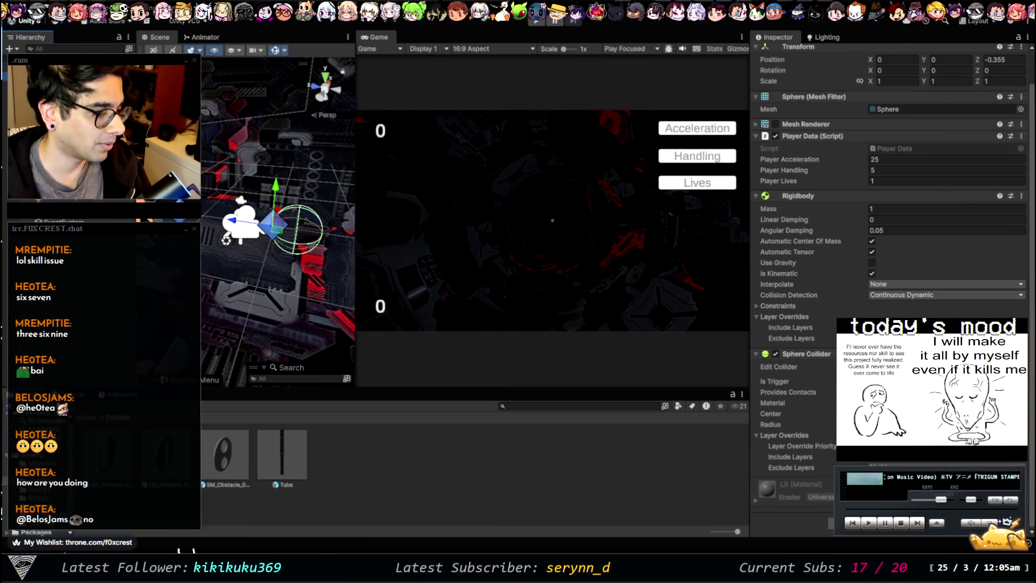
{"action": "left_click", "coordinate": [536, 22]}
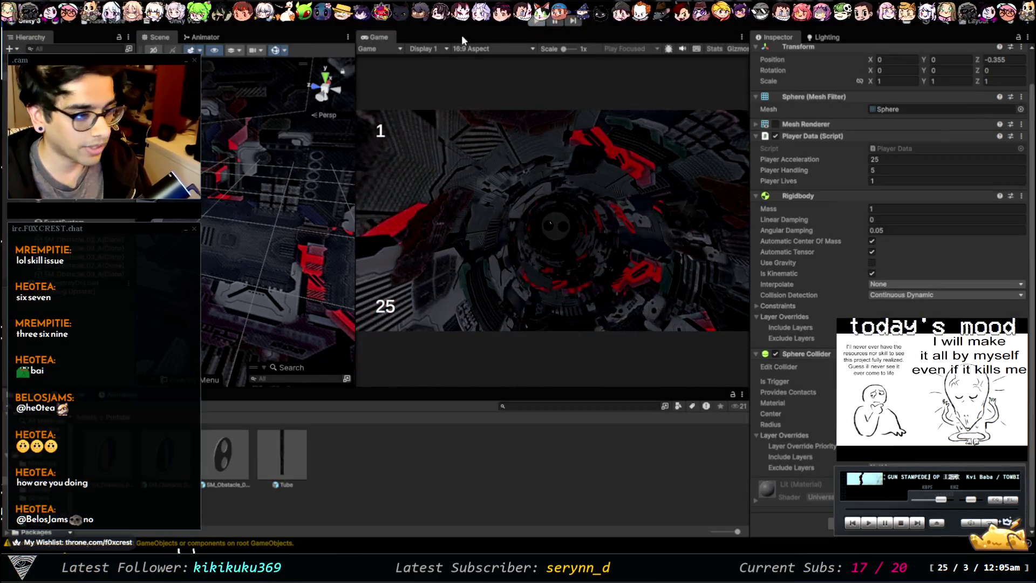
Stop the game and compare PlayerCollision's physics settings with DummyFollow's movement settings
{"action": "key", "text": "ctrl+p"}
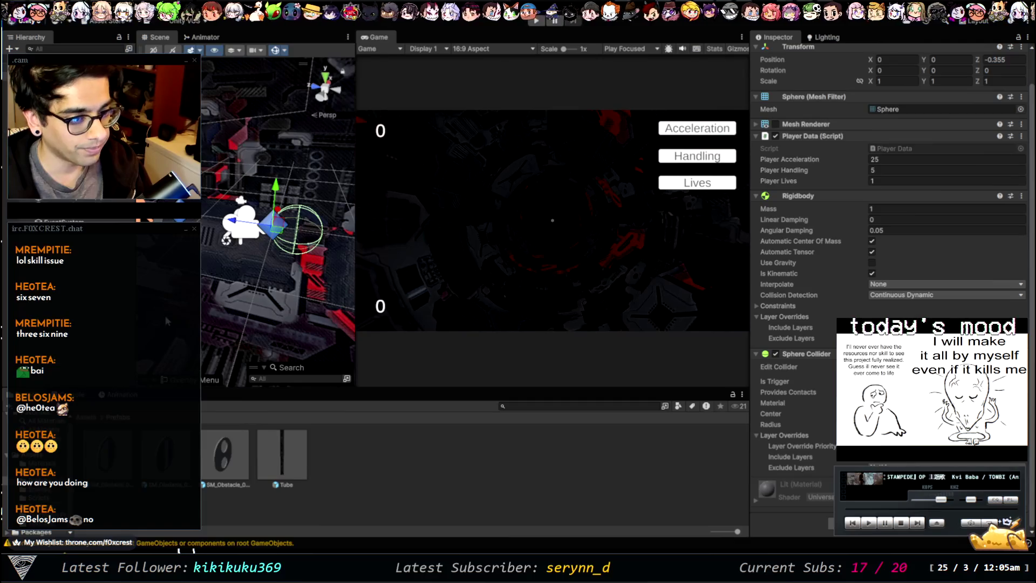
{"action": "left_click", "coordinate": [54, 214]}
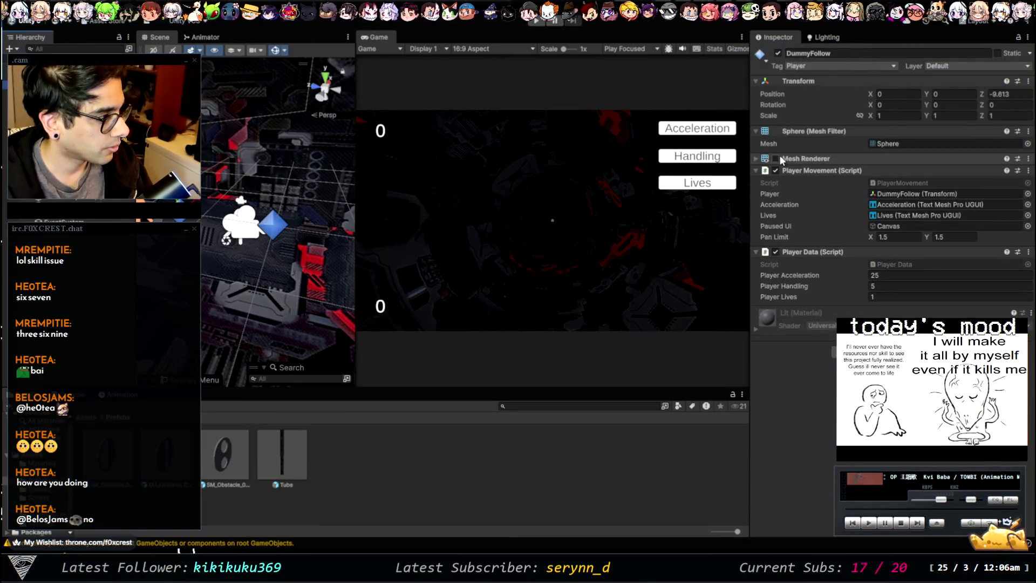
{"action": "left_click", "coordinate": [272, 224]}
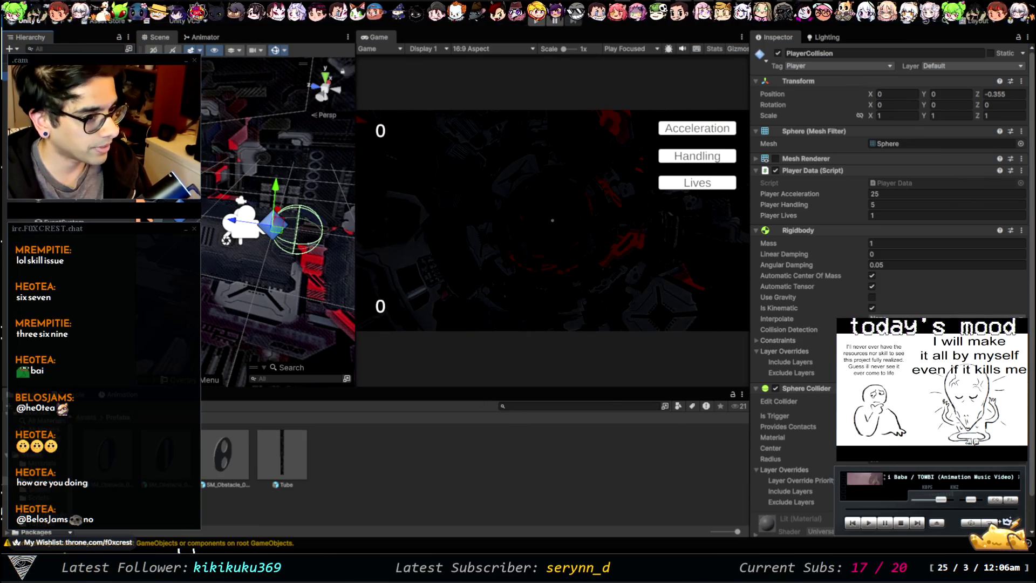
{"action": "left_click", "coordinate": [273, 224]}
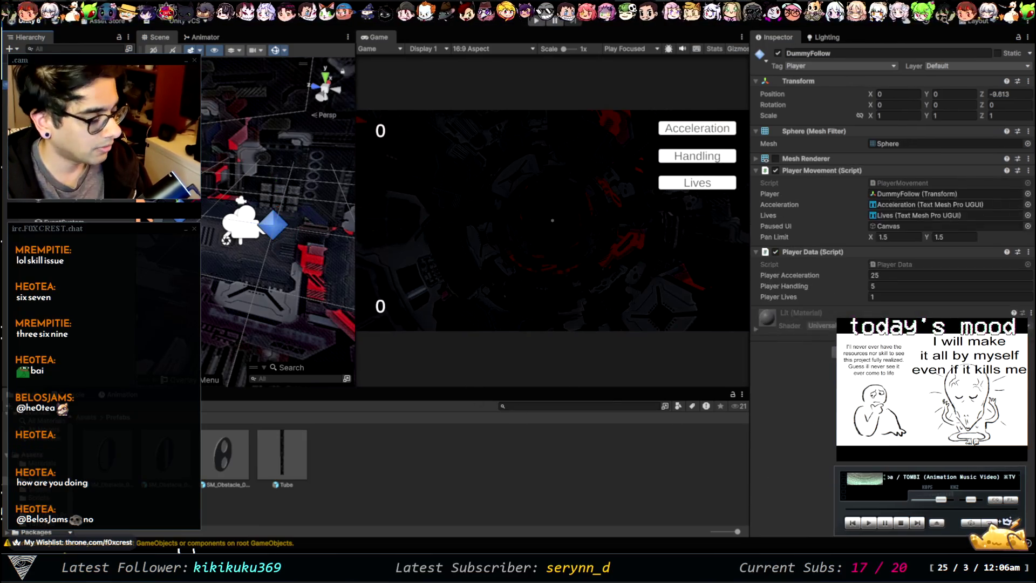
{"action": "left_click", "coordinate": [272, 224]}
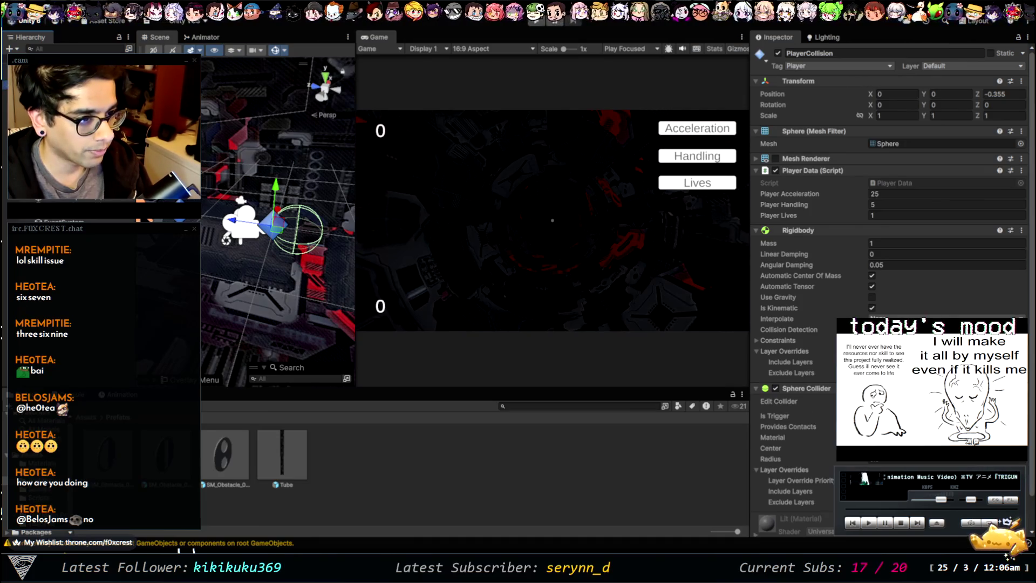
{"action": "left_click", "coordinate": [272, 224]}
Set DummyFollow's Player Acceleration to 15 and run the game to test it
{"action": "left_click", "coordinate": [804, 274]}
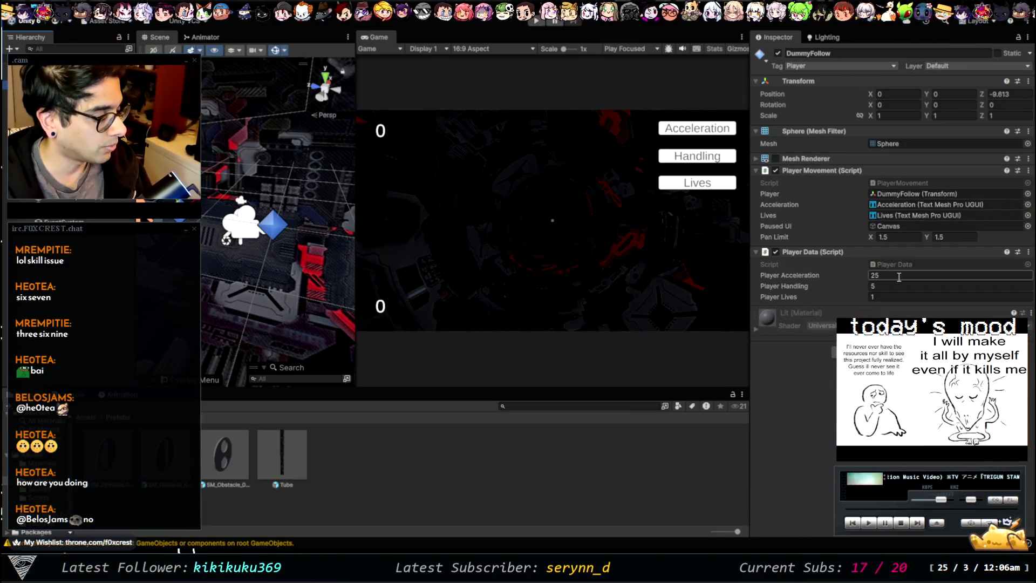
{"action": "type", "text": "15"}
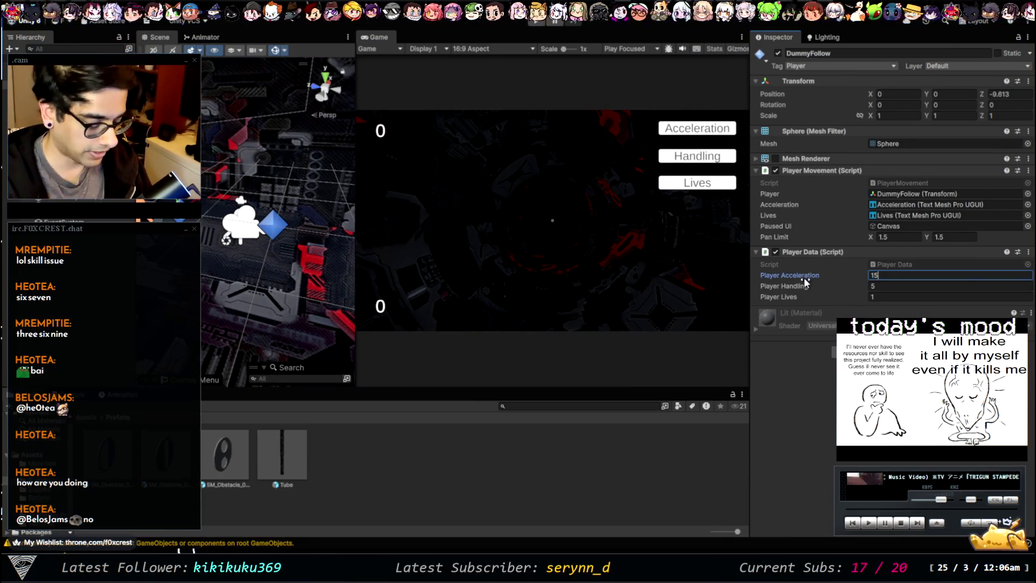
{"action": "left_click", "coordinate": [530, 20]}
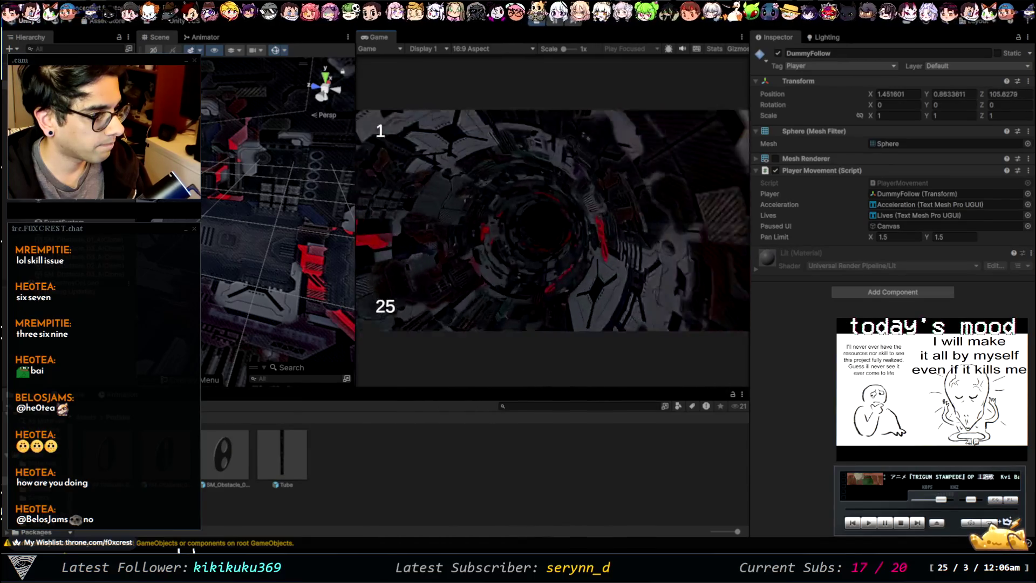
Pause the game and inspect the Main Camera, PlayerCollision, point light and DummyFollow components
{"action": "left_click", "coordinate": [555, 22]}
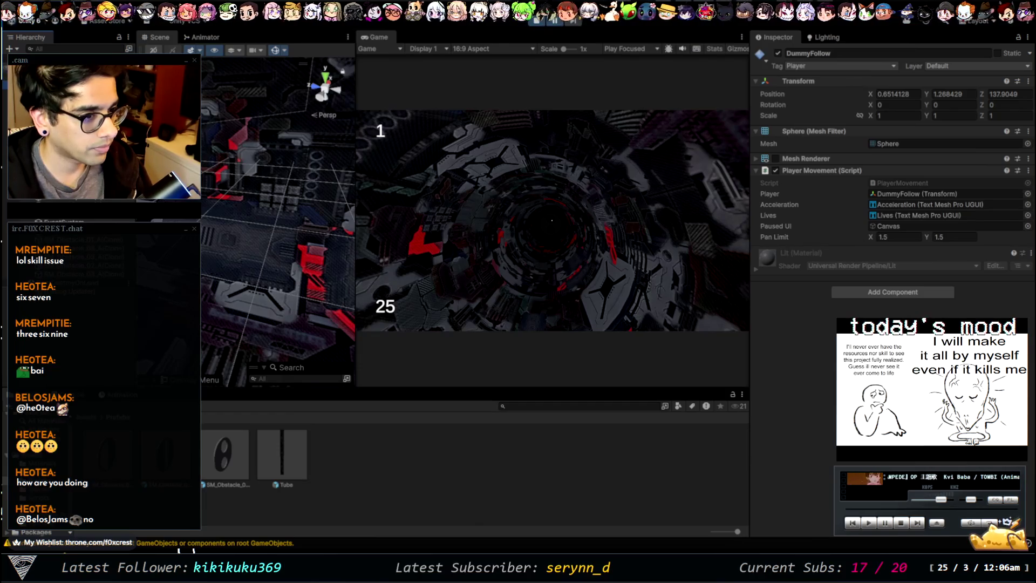
{"action": "left_click", "coordinate": [37, 60]}
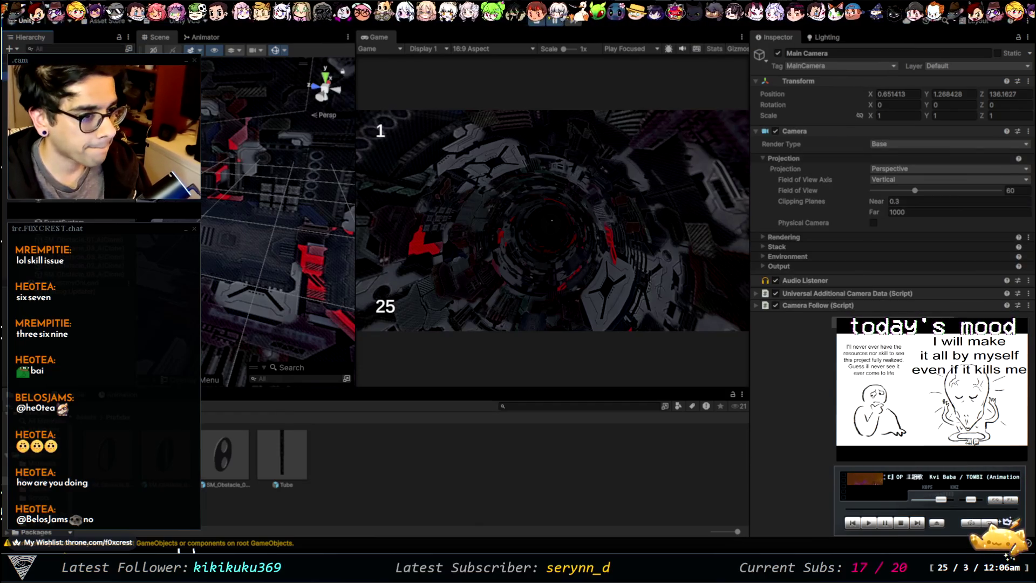
{"action": "left_click", "coordinate": [43, 81]}
{"action": "left_click", "coordinate": [43, 71]}
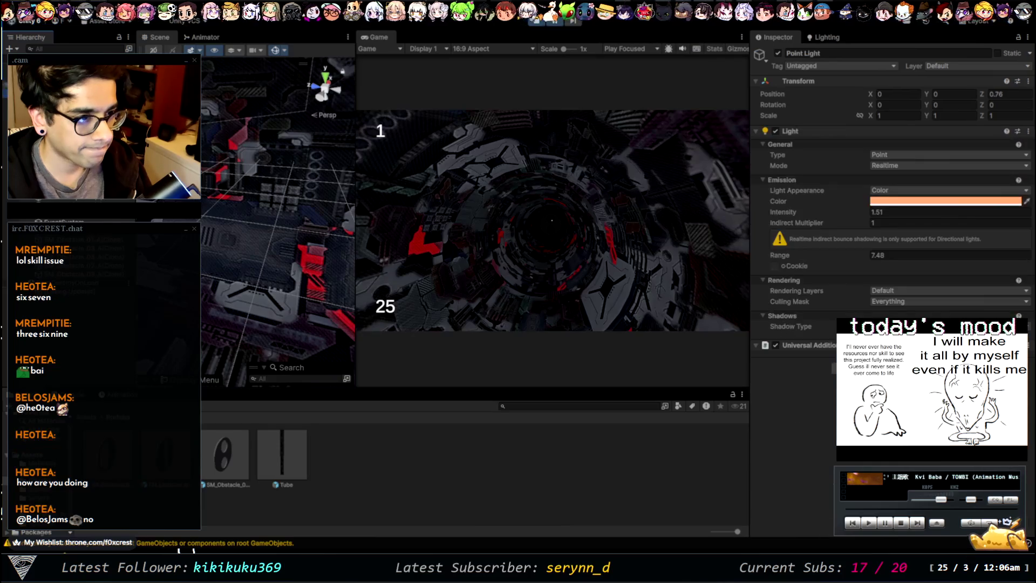
{"action": "left_click", "coordinate": [44, 91]}
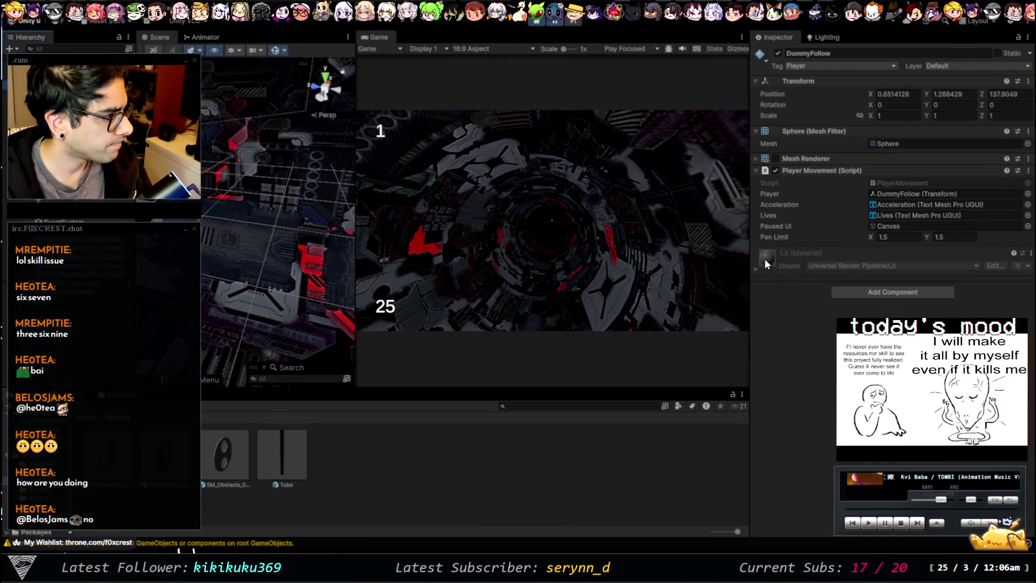
{"action": "left_click", "coordinate": [757, 267]}
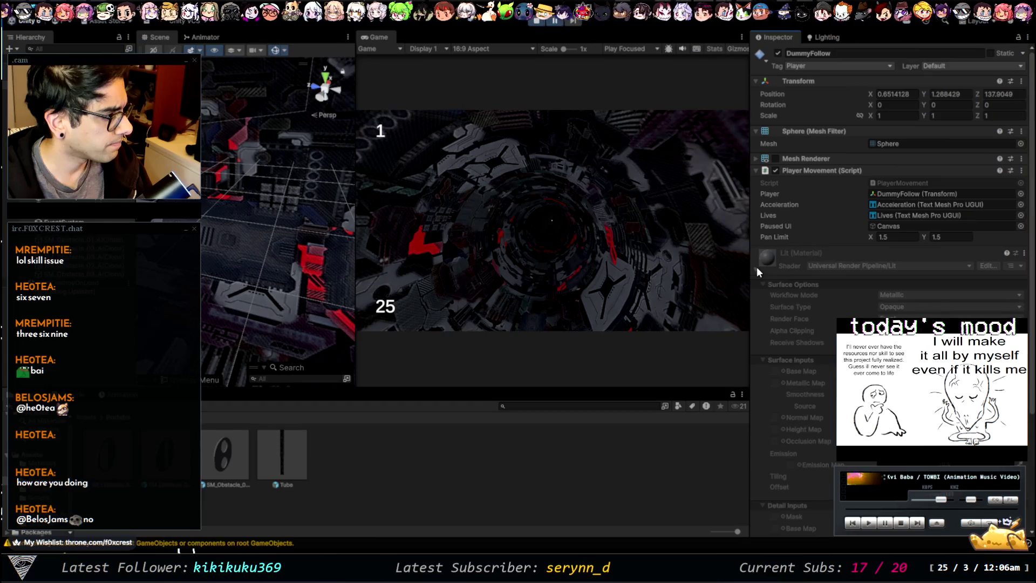
{"action": "left_click", "coordinate": [43, 60]}
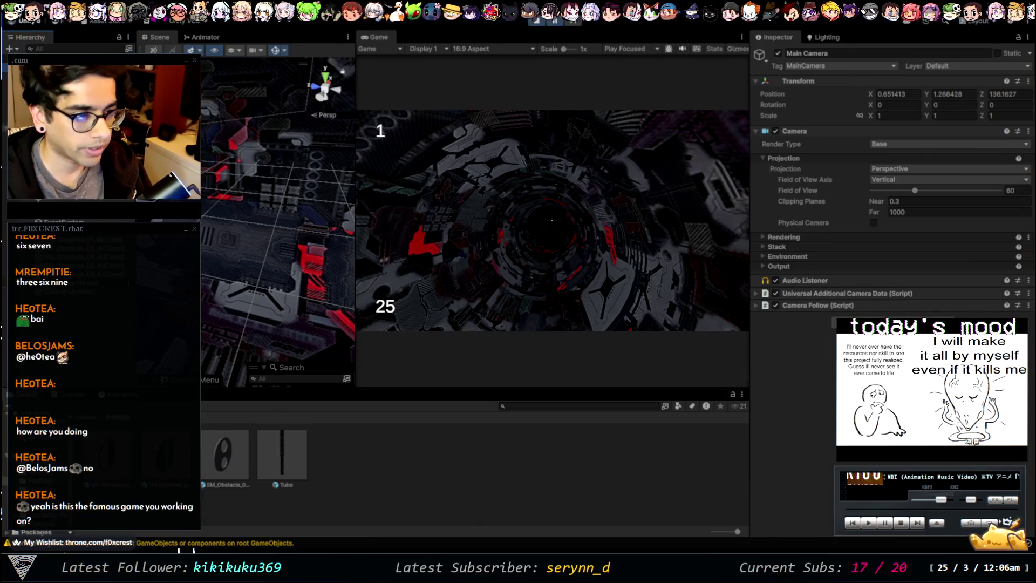
{"action": "left_click", "coordinate": [43, 108]}
{"action": "scroll", "coordinate": [806, 357], "scroll_direction": "down", "scroll_amount": 10}
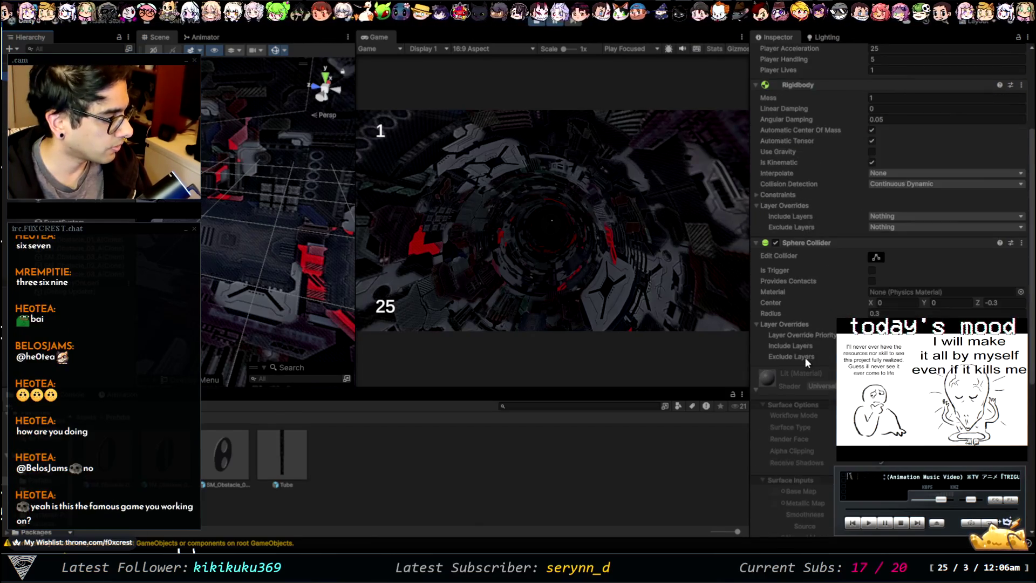
{"action": "scroll", "coordinate": [802, 319], "scroll_direction": "up", "scroll_amount": 10}
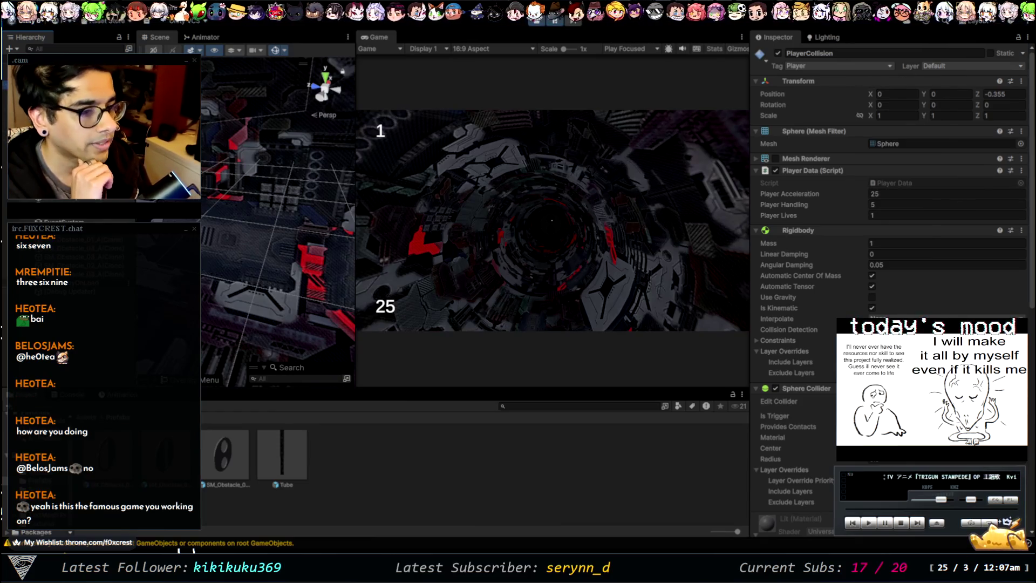
Enter 10 in PlayerCollision's Inspector, check the Camera Follow script, then run and stop a play-test
{"action": "left_click", "coordinate": [43, 81]}
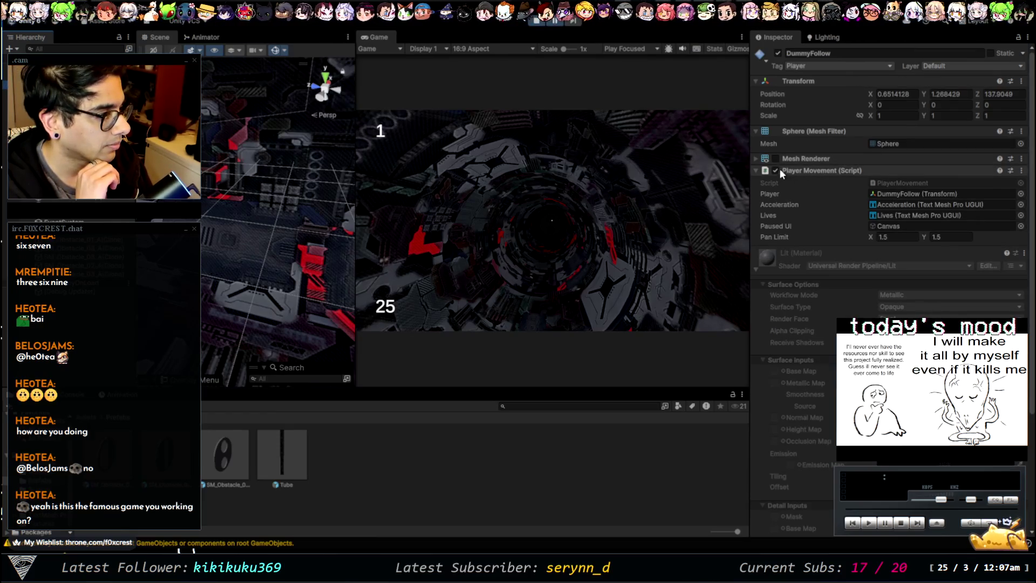
{"action": "left_click", "coordinate": [758, 267]}
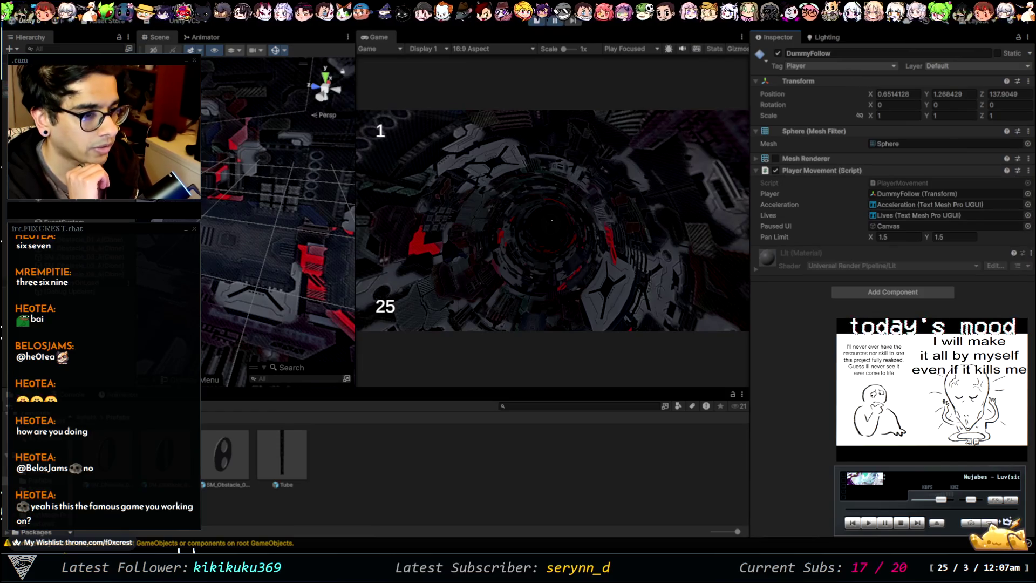
{"action": "left_click", "coordinate": [48, 91]}
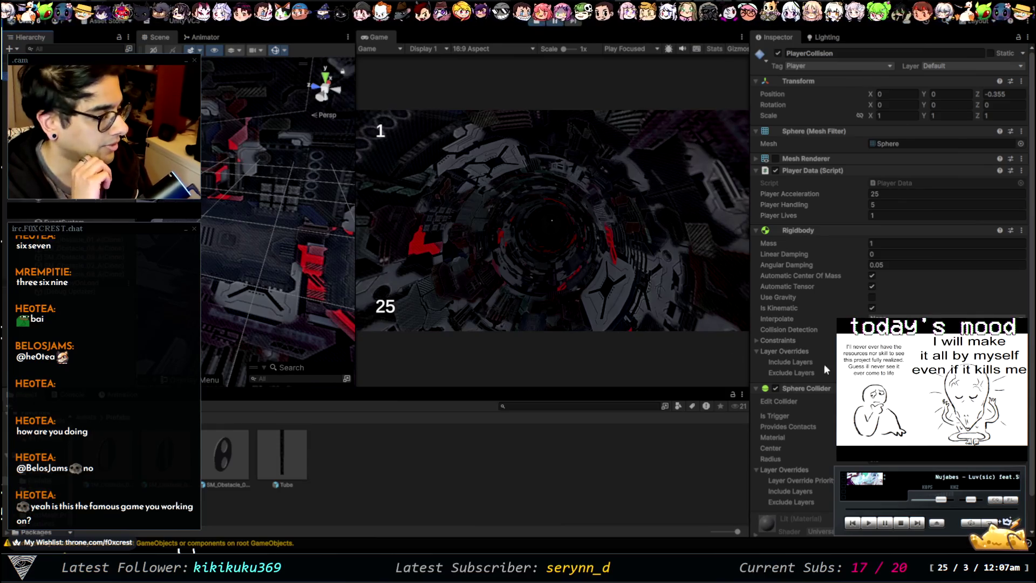
{"action": "scroll", "coordinate": [819, 341], "scroll_direction": "down", "scroll_amount": 2}
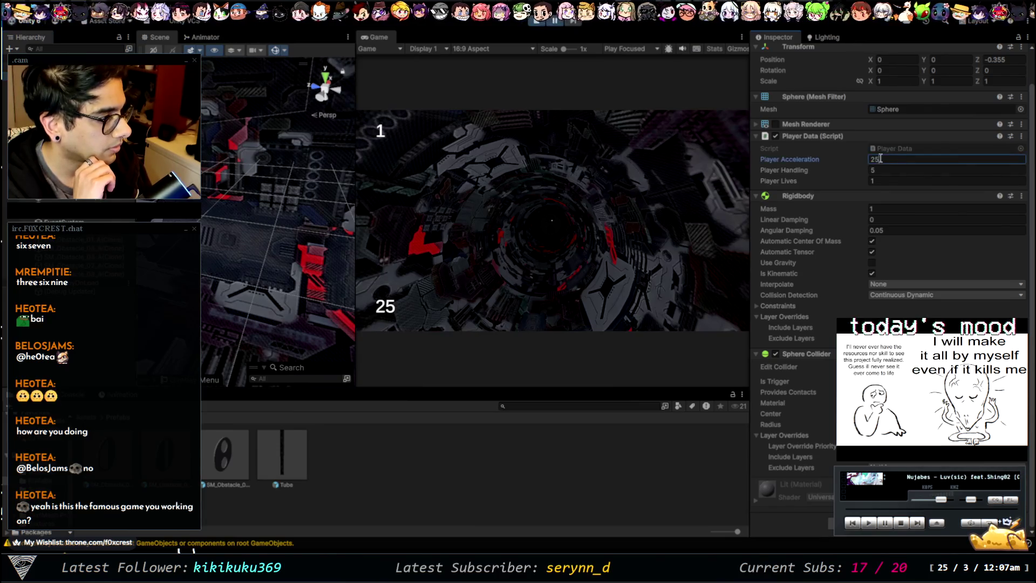
{"action": "type", "text": "10"}
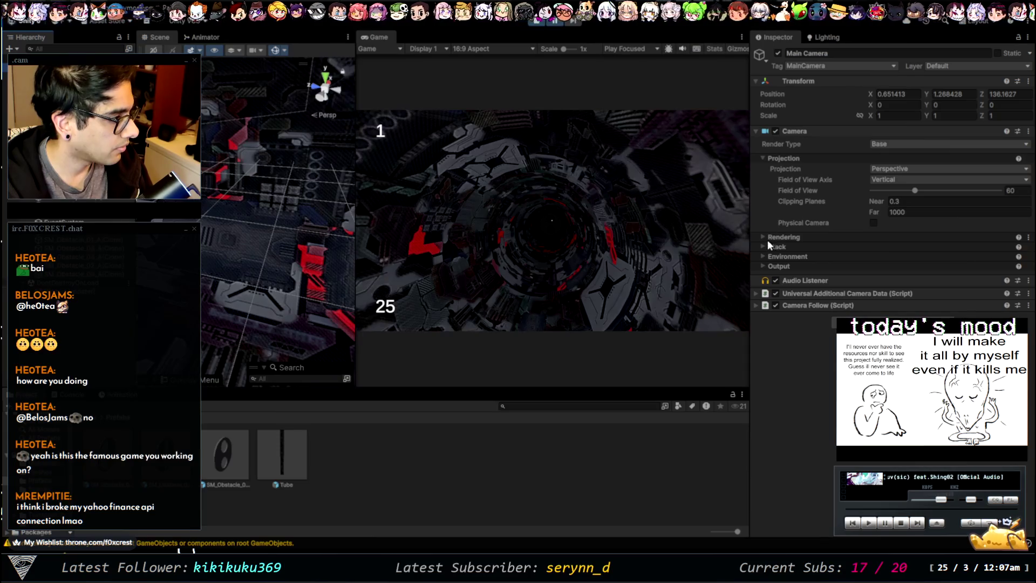
{"action": "left_click", "coordinate": [756, 305]}
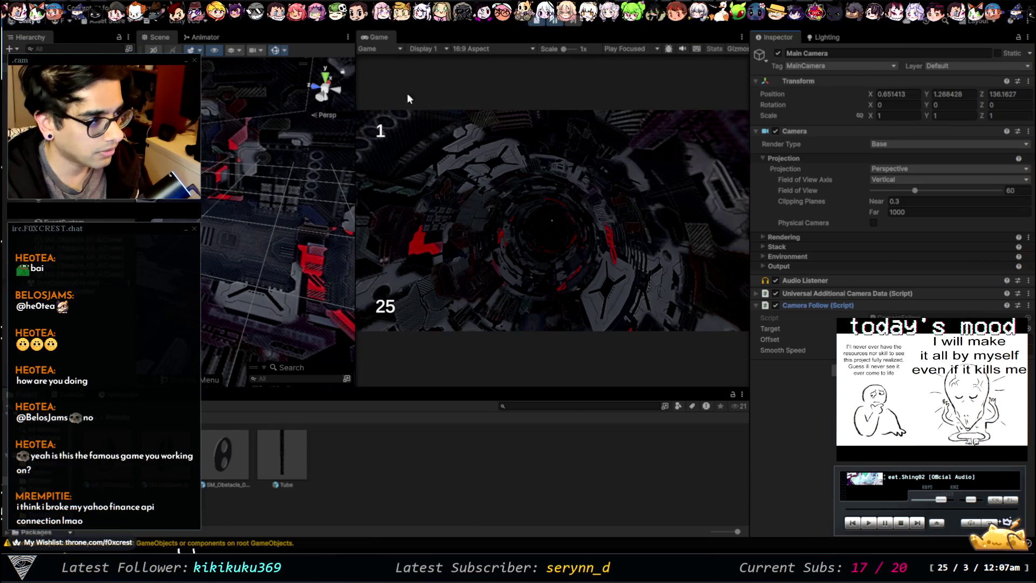
{"action": "left_click", "coordinate": [541, 24]}
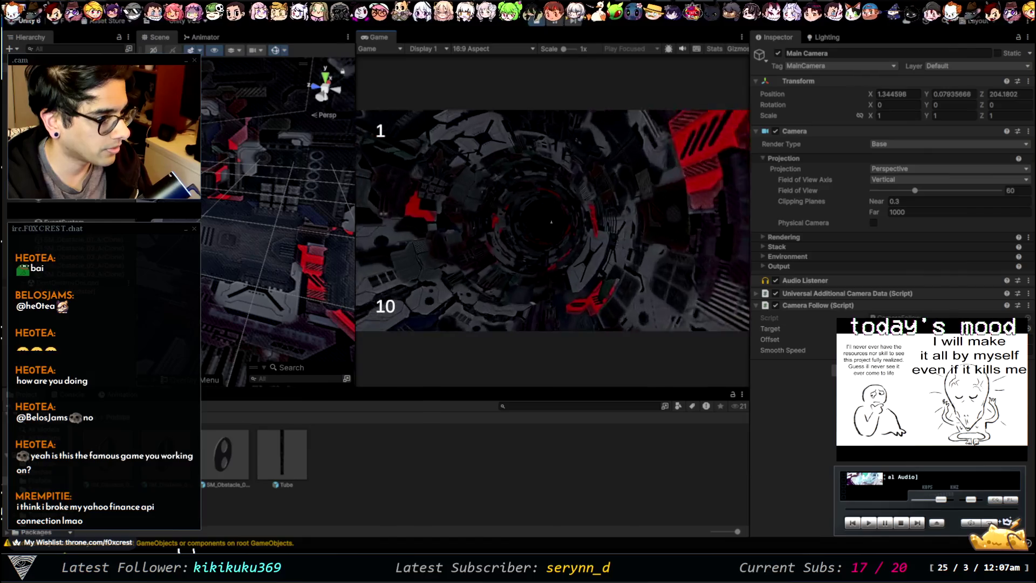
{"action": "left_click", "coordinate": [536, 21]}
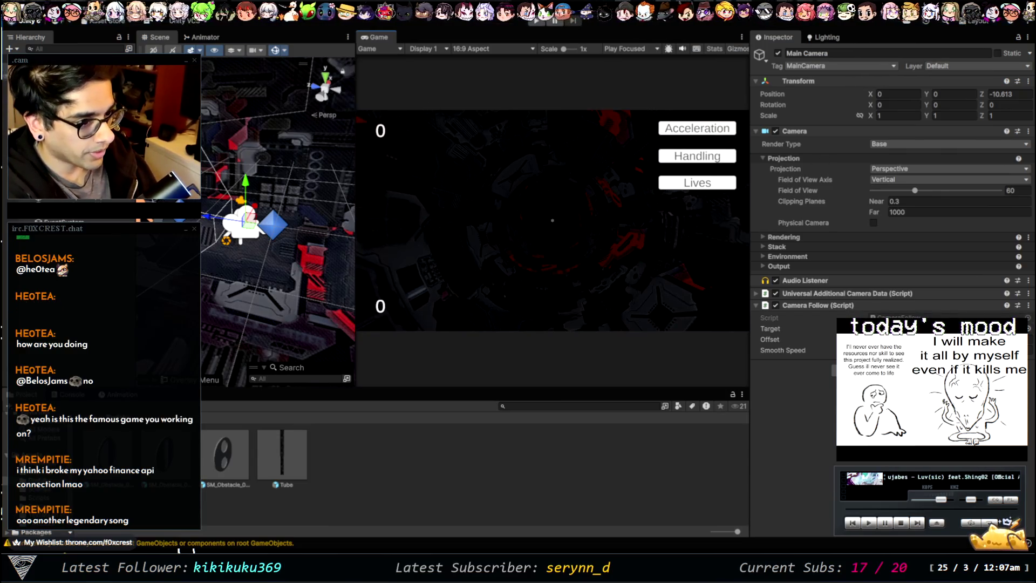
Compare the PlayerCollision and DummyFollow objects in the Inspector
{"action": "left_click", "coordinate": [297, 230]}
{"action": "scroll", "coordinate": [798, 323], "scroll_direction": "down", "scroll_amount": 2}
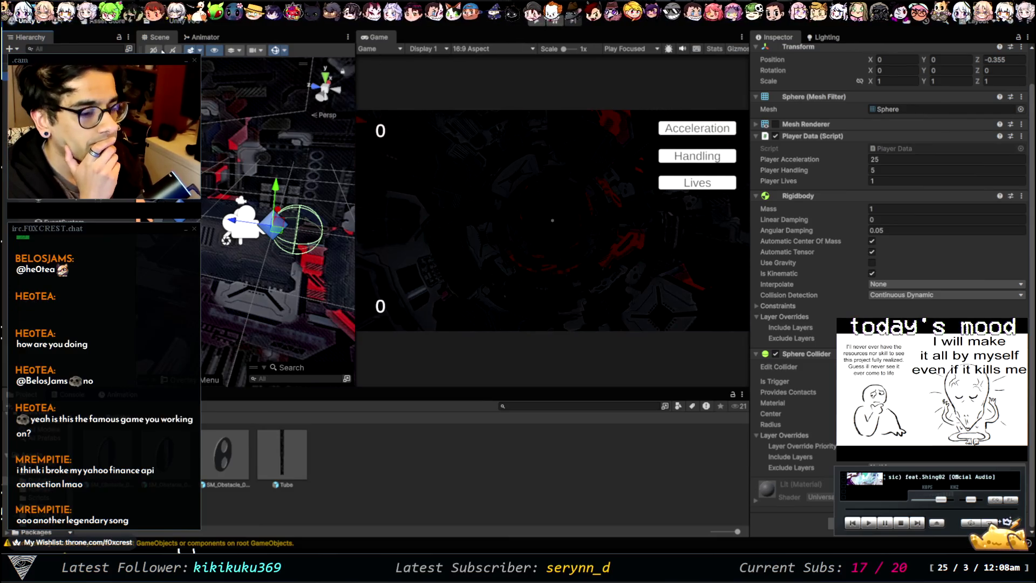
{"action": "left_click", "coordinate": [43, 108]}
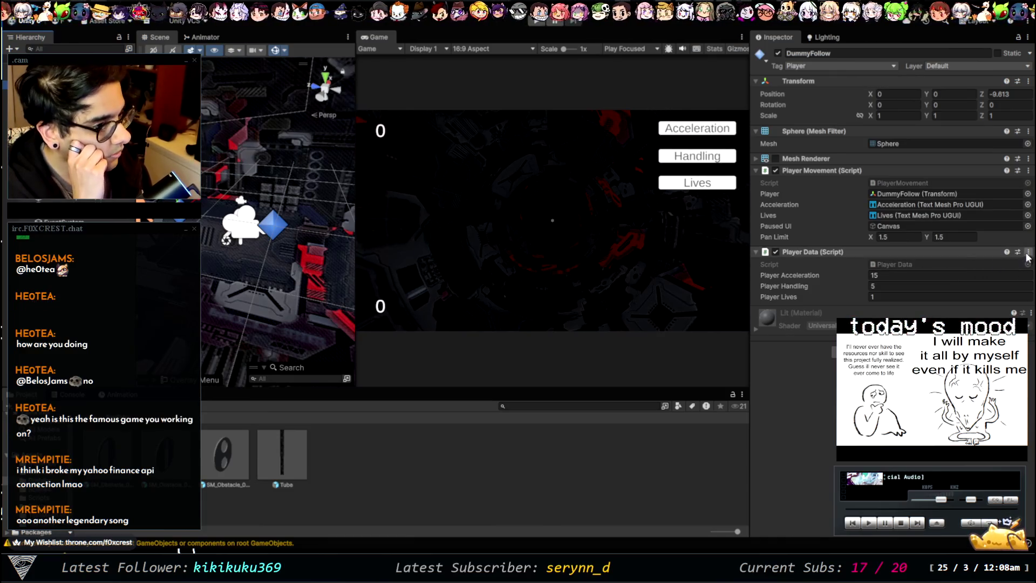
{"action": "left_click", "coordinate": [48, 86]}
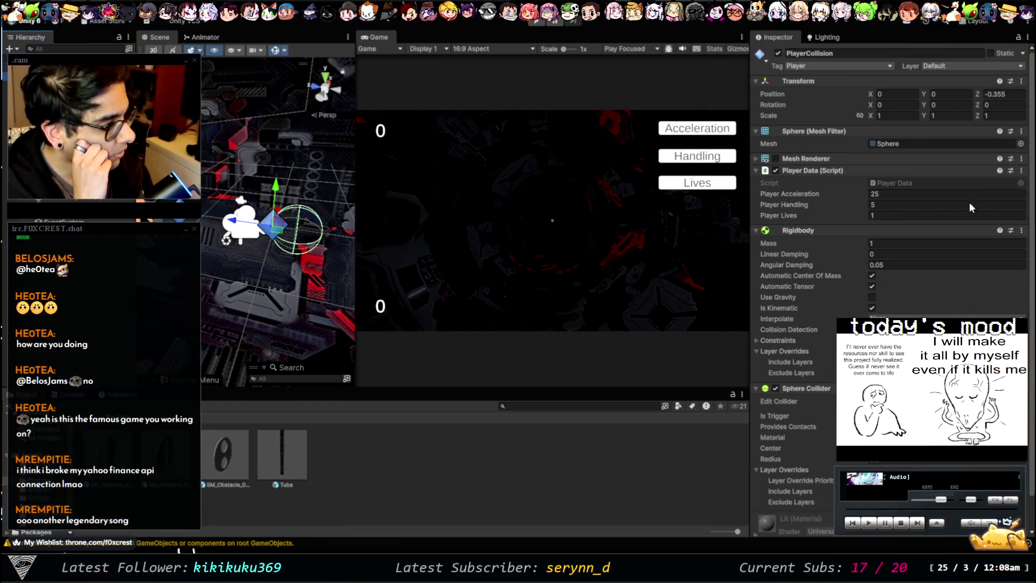
Delete PlayerCollision's Player Data script, expand DummyFollow's Player Data, and start a play-test
{"action": "left_click", "coordinate": [1025, 170]}
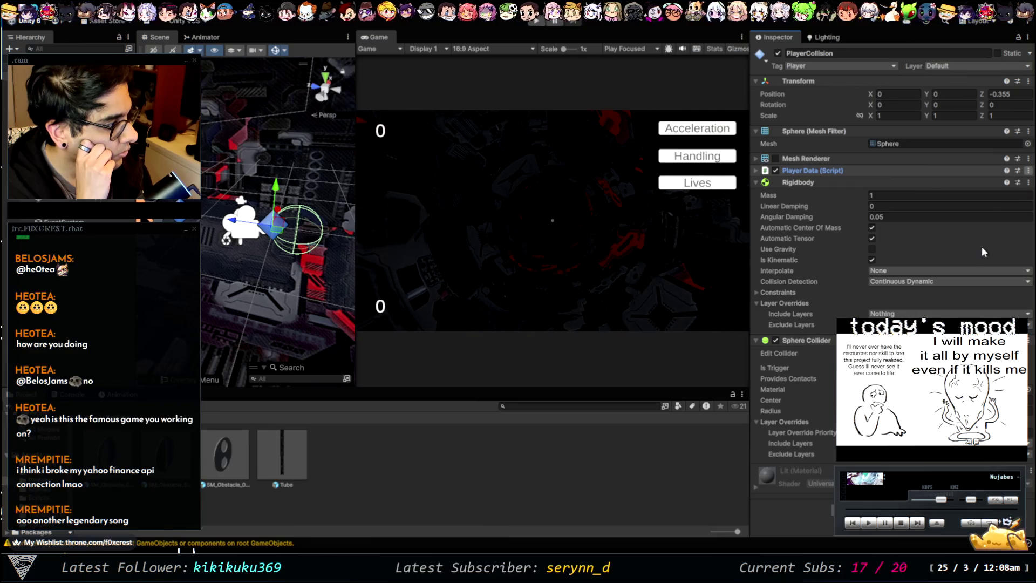
{"action": "key", "text": "Delete"}
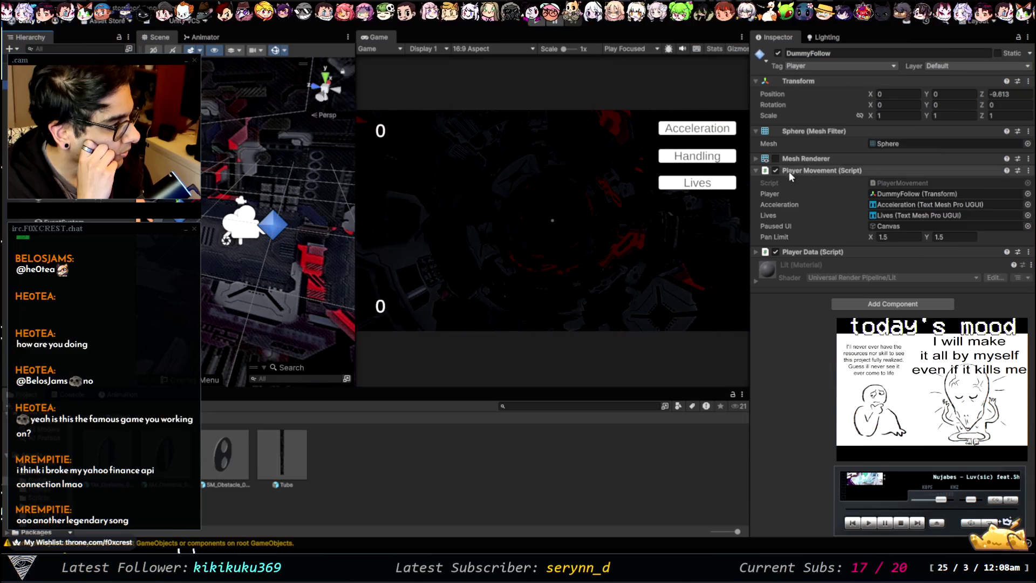
{"action": "left_click", "coordinate": [757, 252]}
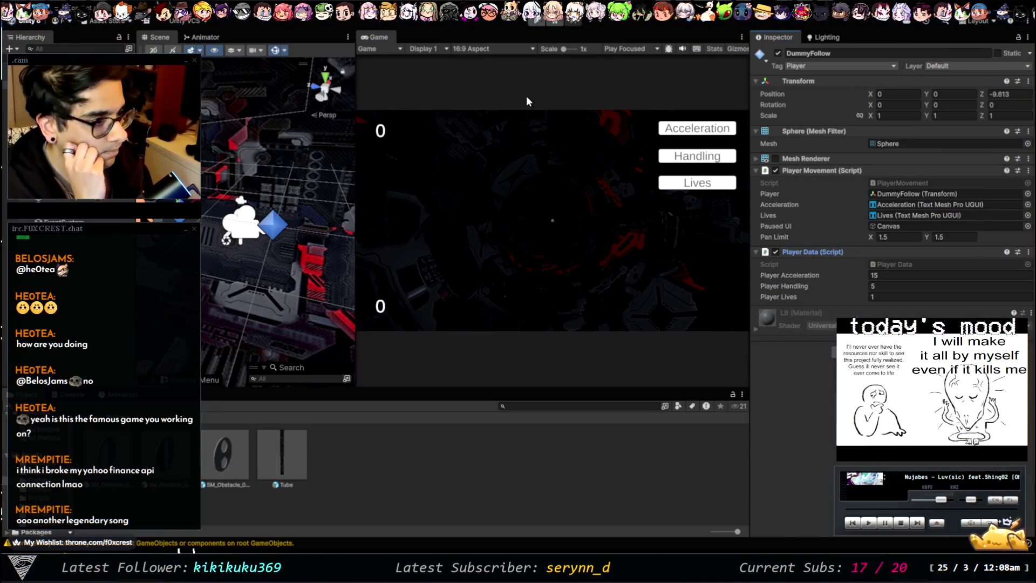
{"action": "left_click", "coordinate": [539, 24]}
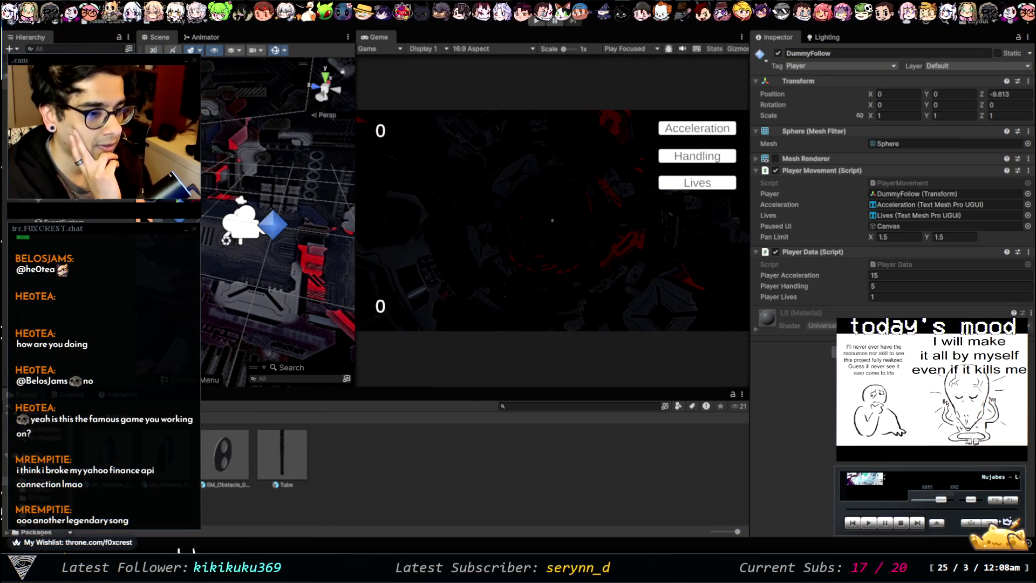
Check UI Debug and the Main Camera, then turn off Is Kinematic on PlayerCollision's Rigidbody
{"action": "left_click", "coordinate": [41, 220]}
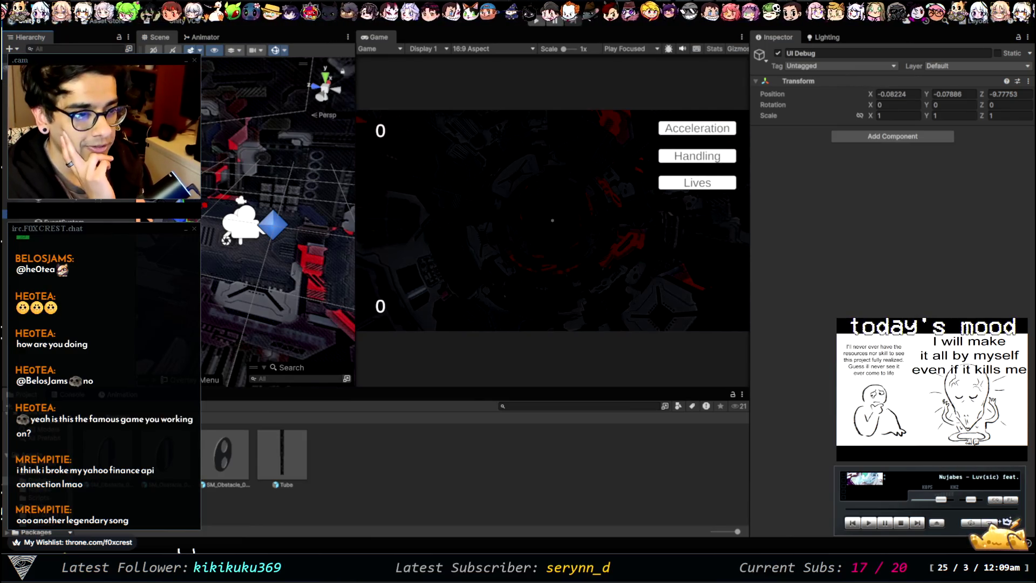
{"action": "left_click", "coordinate": [38, 70]}
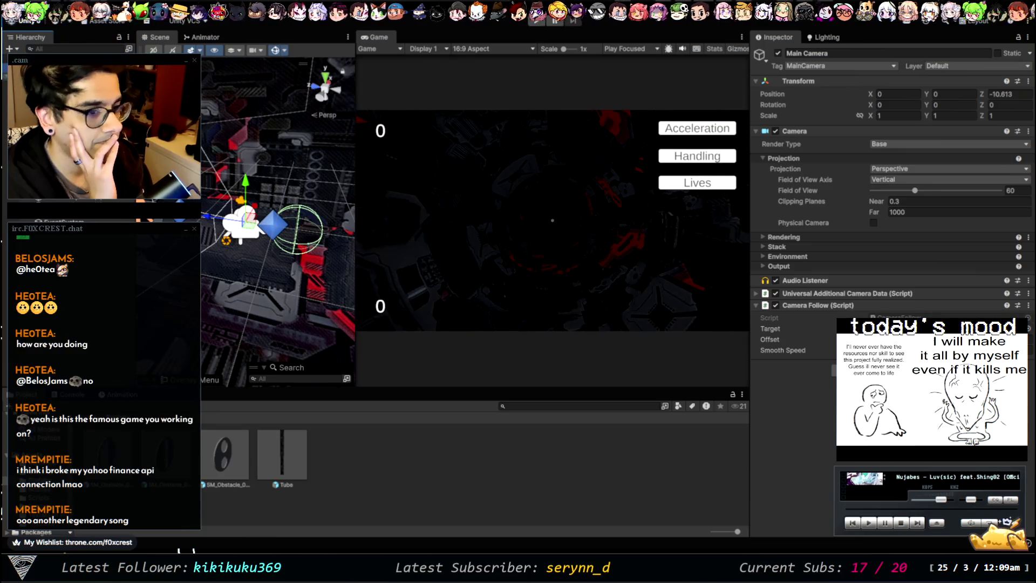
{"action": "left_click", "coordinate": [37, 81]}
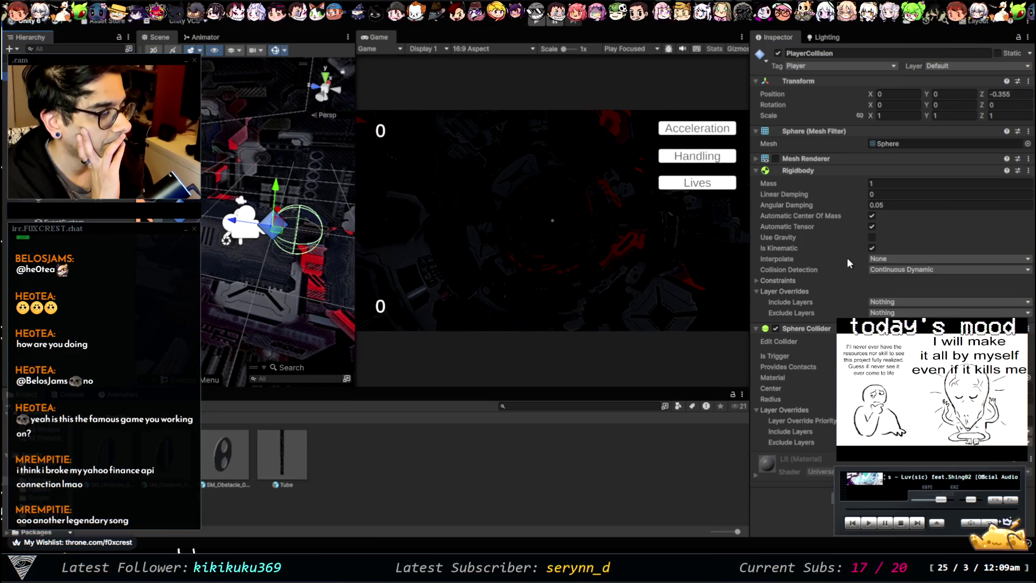
{"action": "left_click", "coordinate": [872, 248]}
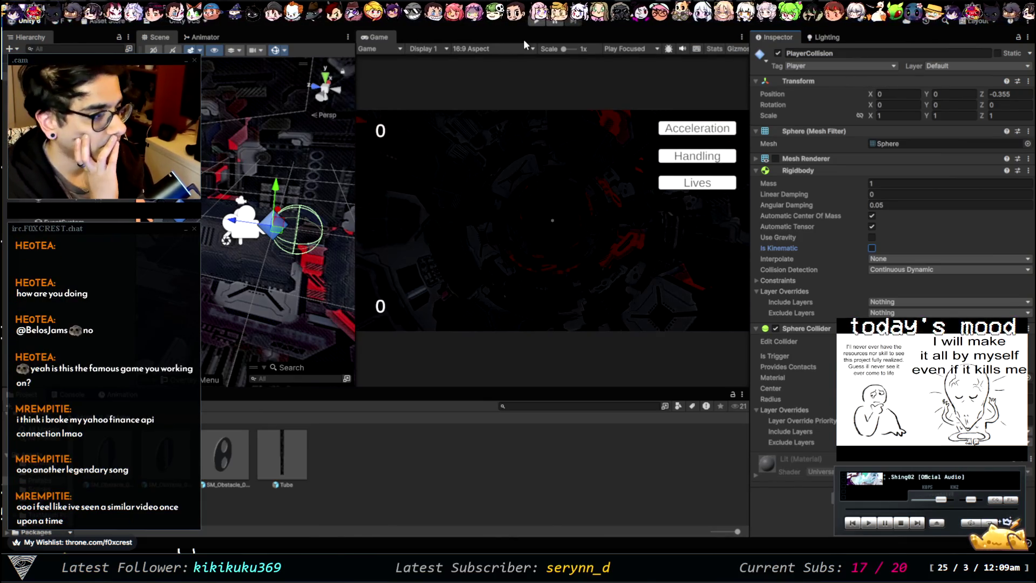
Play-test with the Console showing, add a life in-game, then stop and select the Main Camera
{"action": "left_click", "coordinate": [536, 22]}
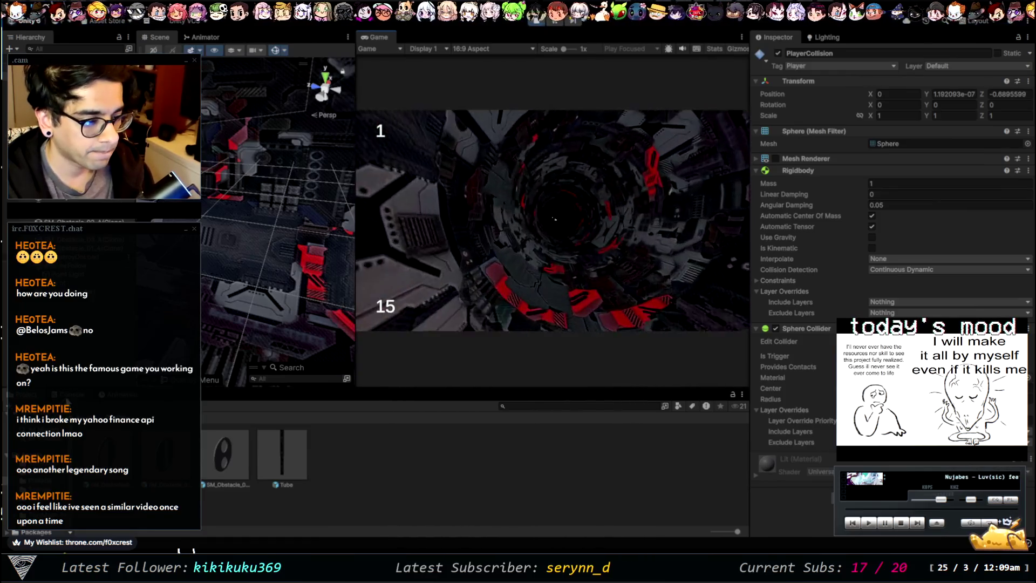
{"action": "left_click", "coordinate": [72, 395]}
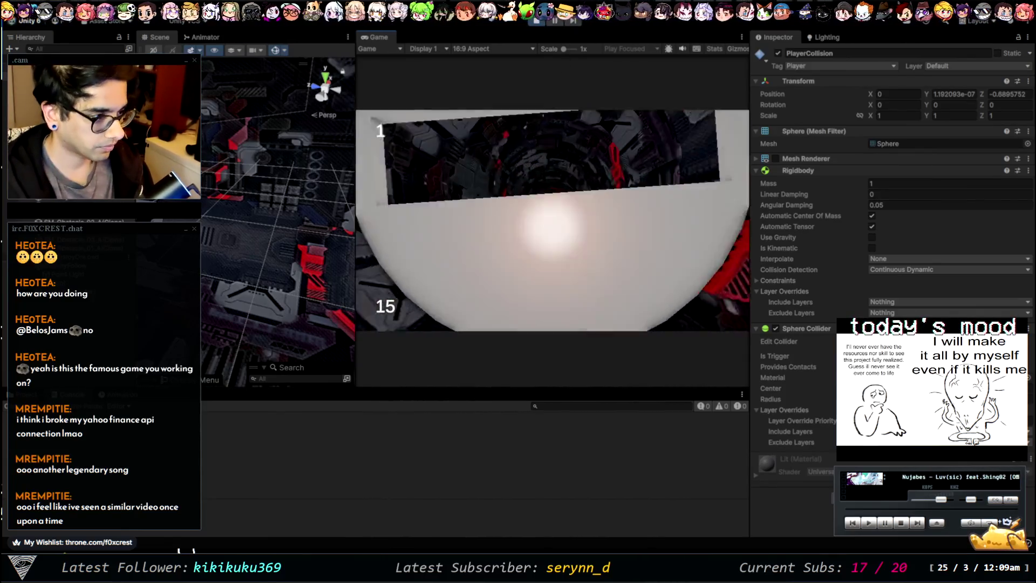
{"action": "left_click", "coordinate": [685, 187]}
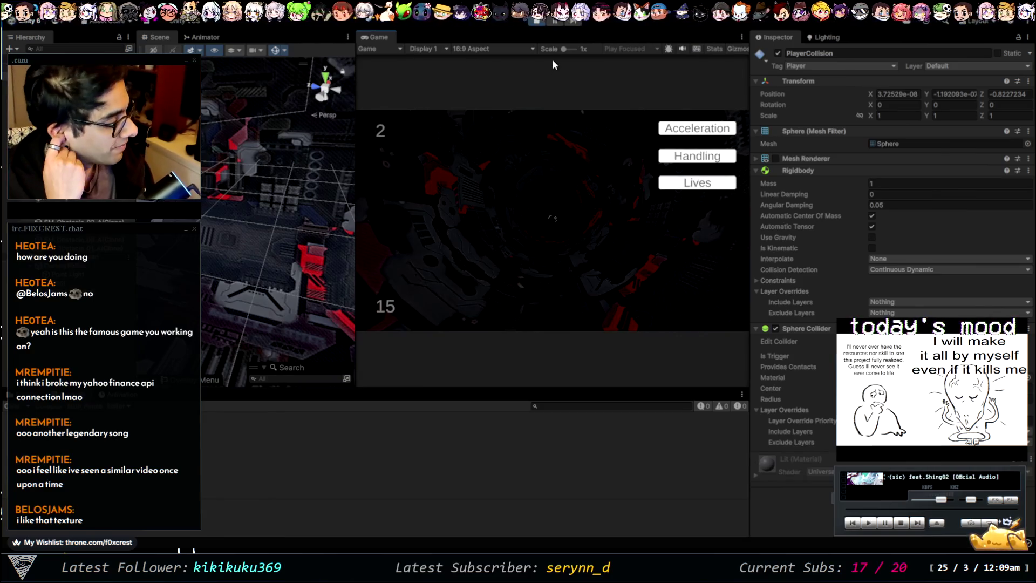
{"action": "left_click", "coordinate": [536, 22]}
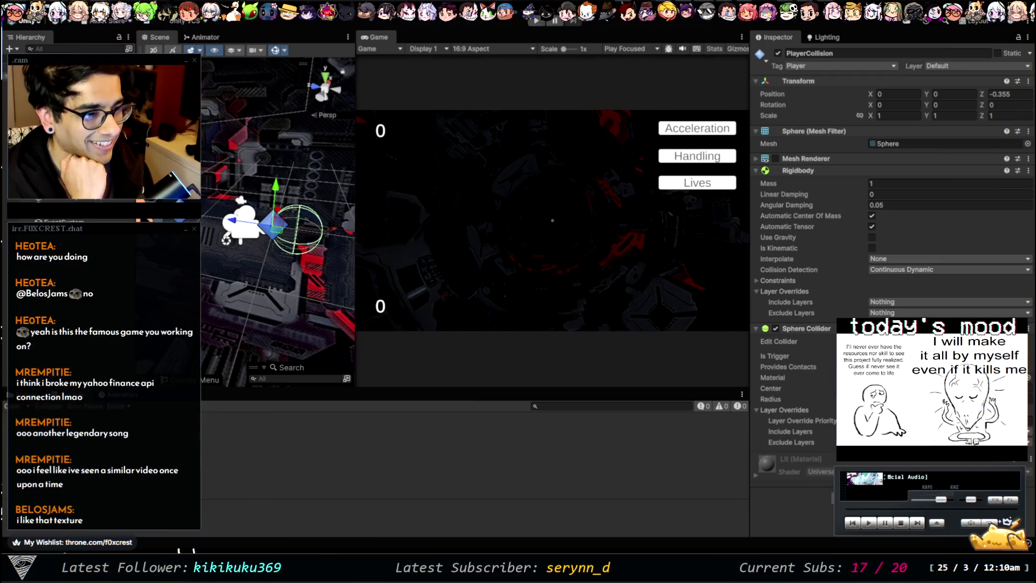
{"action": "left_click", "coordinate": [242, 224]}
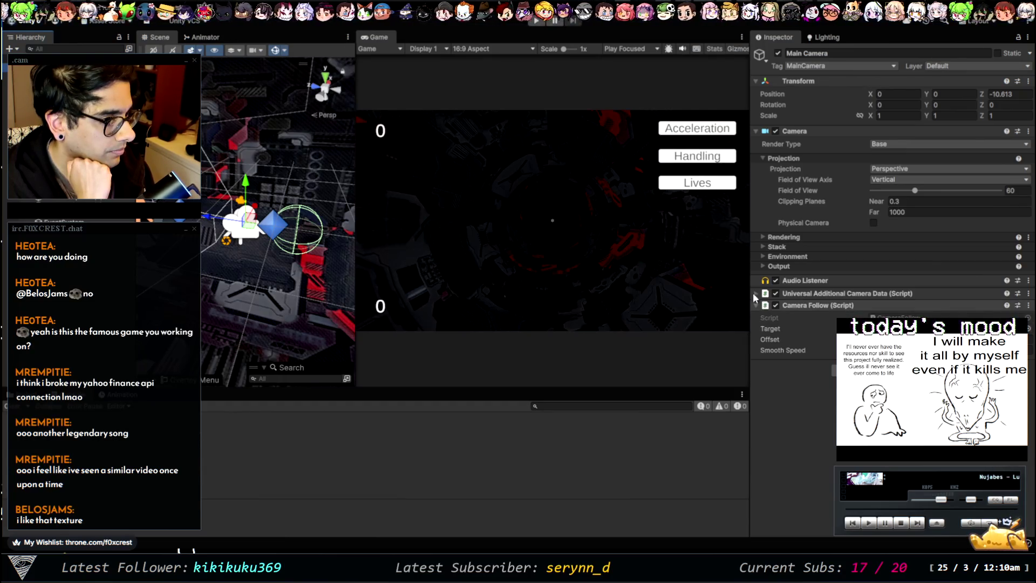
Drag PlayerCollision's Sphere Collider above its Rigidbody, then run and stop a play-test
{"action": "left_click", "coordinate": [273, 225]}
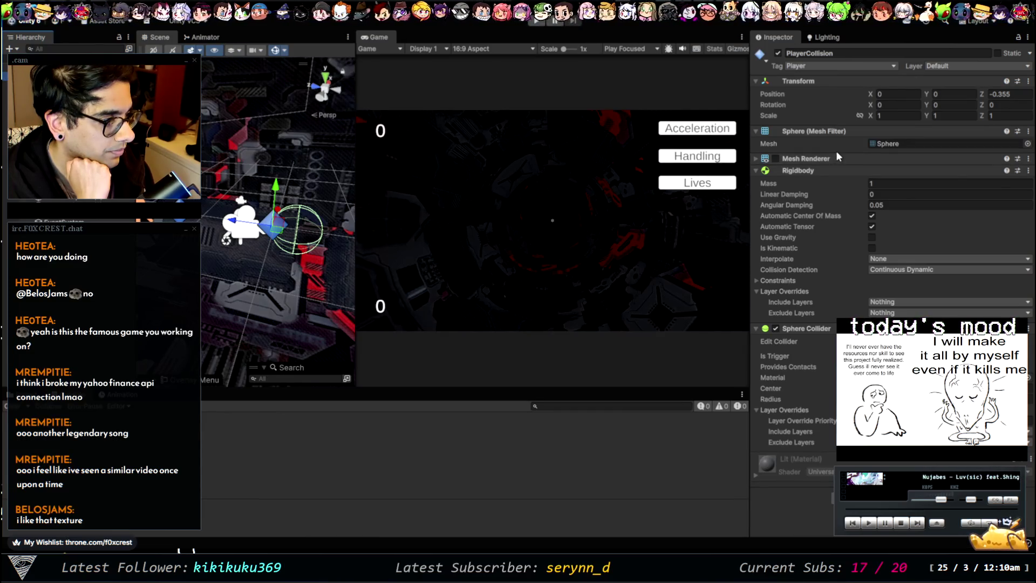
{"action": "mouse_move", "coordinate": [821, 328]}
{"action": "left_mouse_down"}
{"action": "mouse_move", "coordinate": [820, 169]}
{"action": "mouse_move", "coordinate": [812, 170]}
{"action": "left_mouse_up"}
{"action": "left_click", "coordinate": [536, 21]}
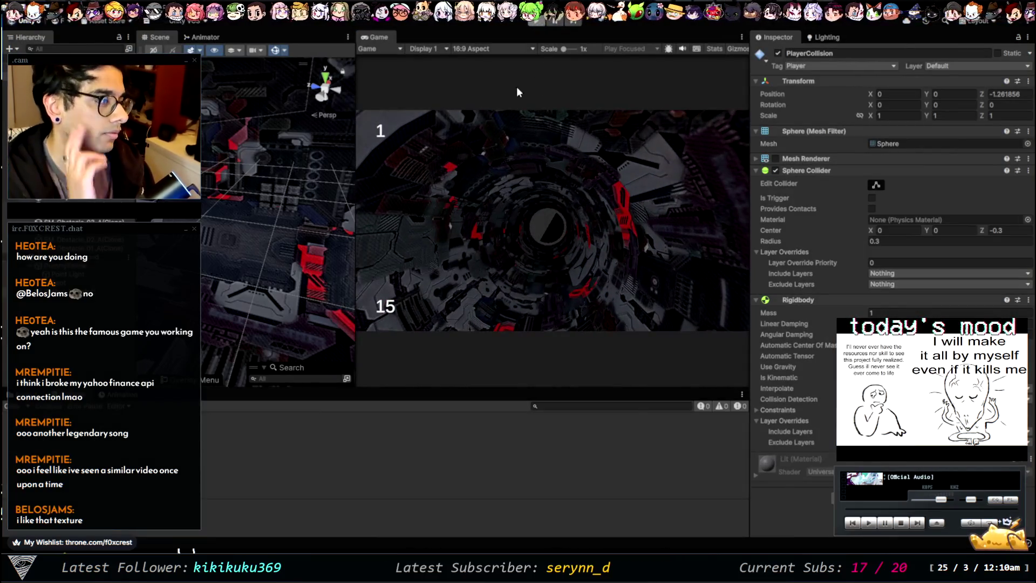
{"action": "key", "text": "ctrl+p"}
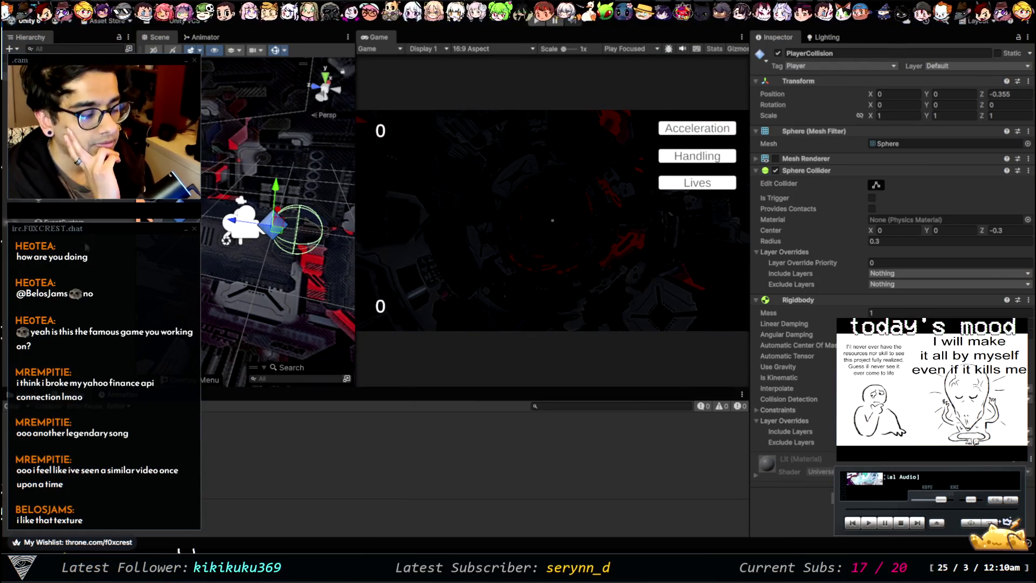
Drag PlayerMovement from Assets/Scripts onto PlayerCollision's Inspector, then clear the selection
{"action": "left_click", "coordinate": [25, 394]}
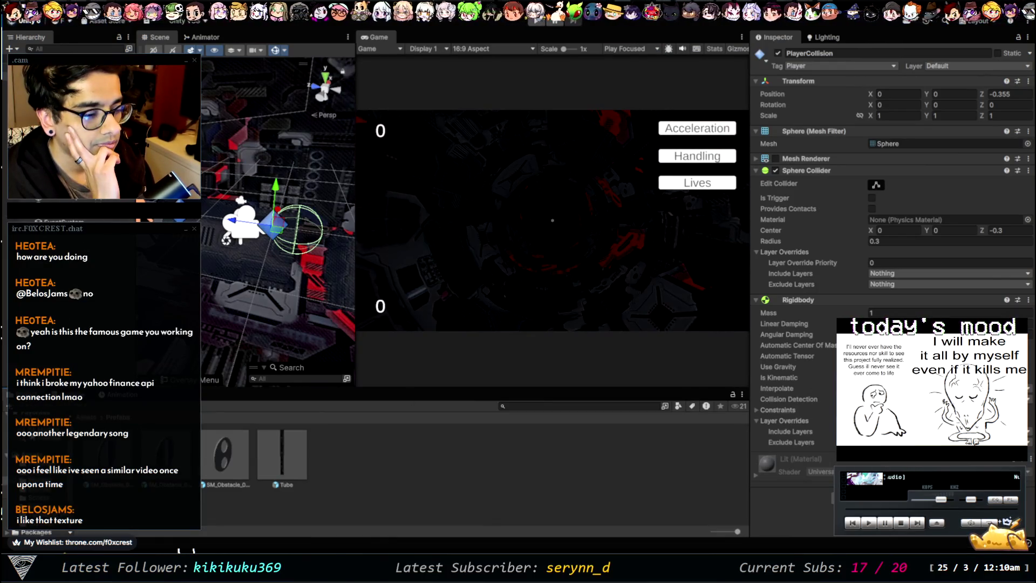
{"action": "left_click", "coordinate": [38, 497]}
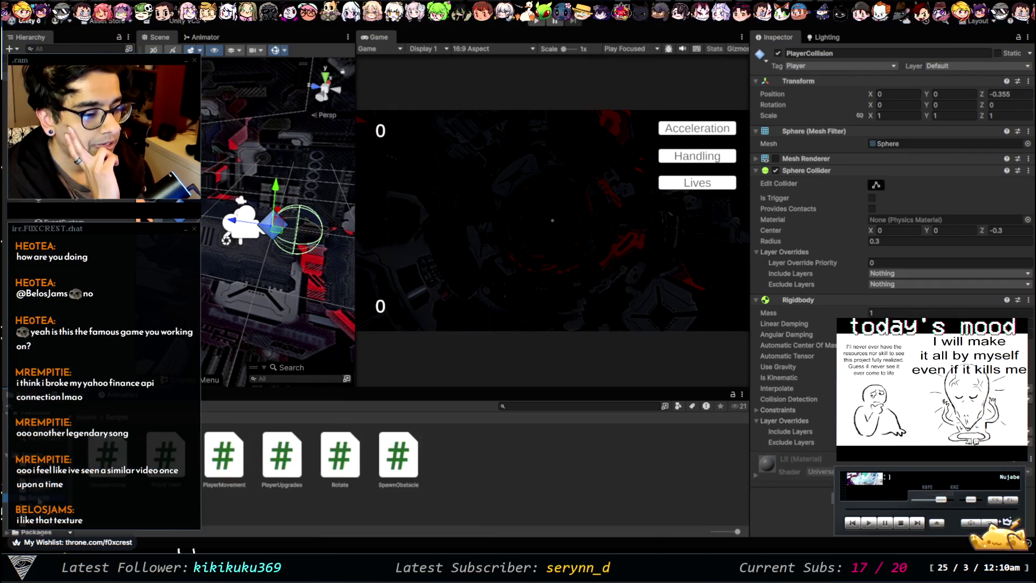
{"action": "mouse_move", "coordinate": [223, 463]}
{"action": "left_mouse_down"}
{"action": "mouse_move", "coordinate": [369, 457]}
{"action": "mouse_move", "coordinate": [774, 485]}
{"action": "mouse_move", "coordinate": [804, 451]}
{"action": "mouse_move", "coordinate": [798, 278]}
{"action": "mouse_move", "coordinate": [804, 301]}
{"action": "left_mouse_up"}
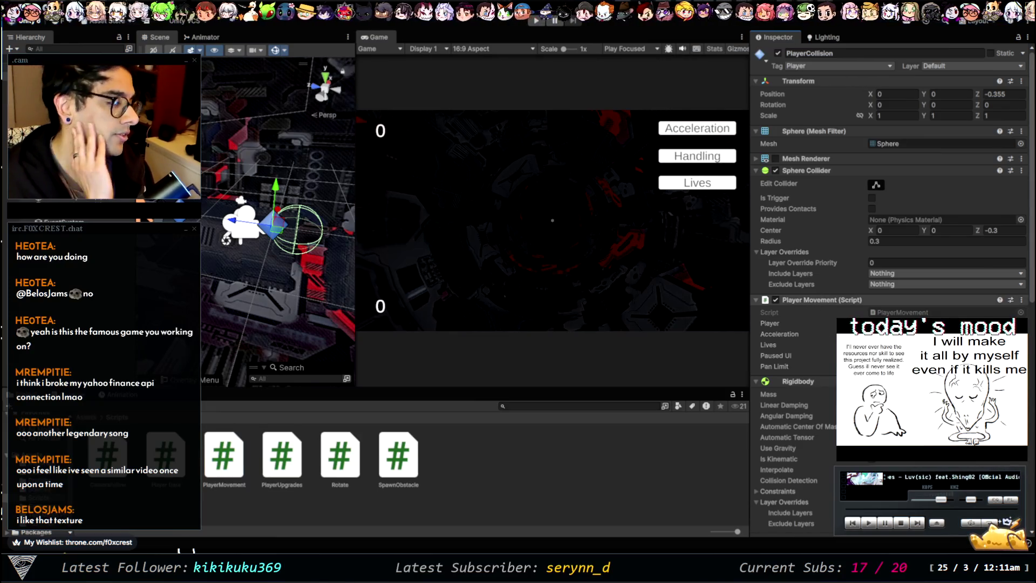
{"action": "left_click", "coordinate": [649, 436]}
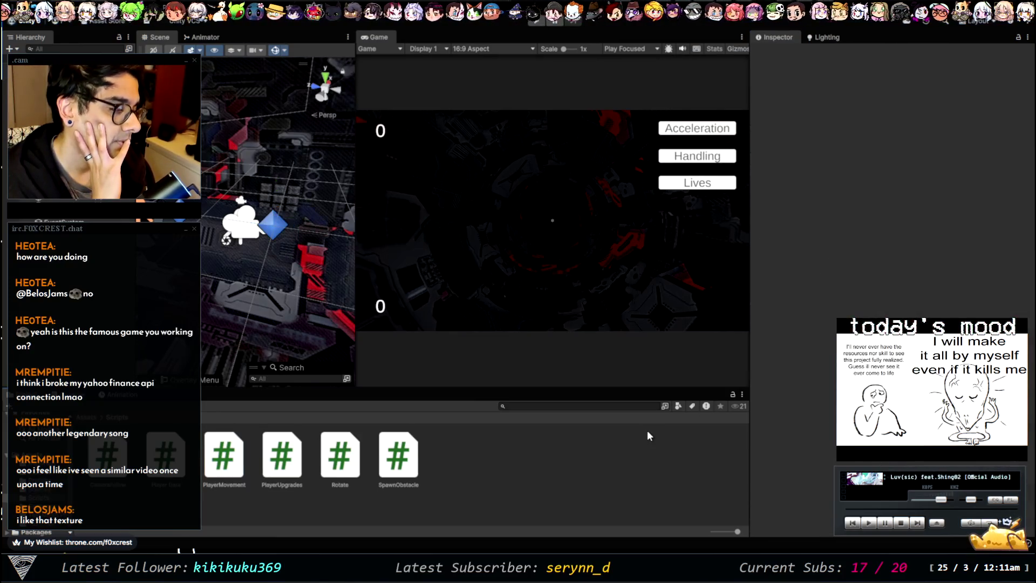
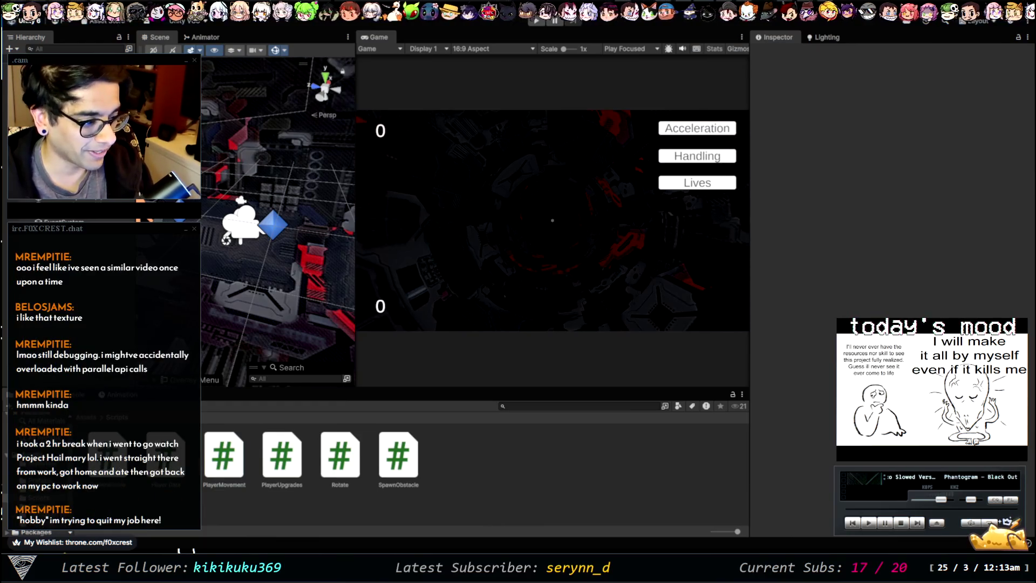
Switch to the browser showing the OnCollisionEnter Scripting API collision examples
{"action": "key", "text": "alt+Tab"}
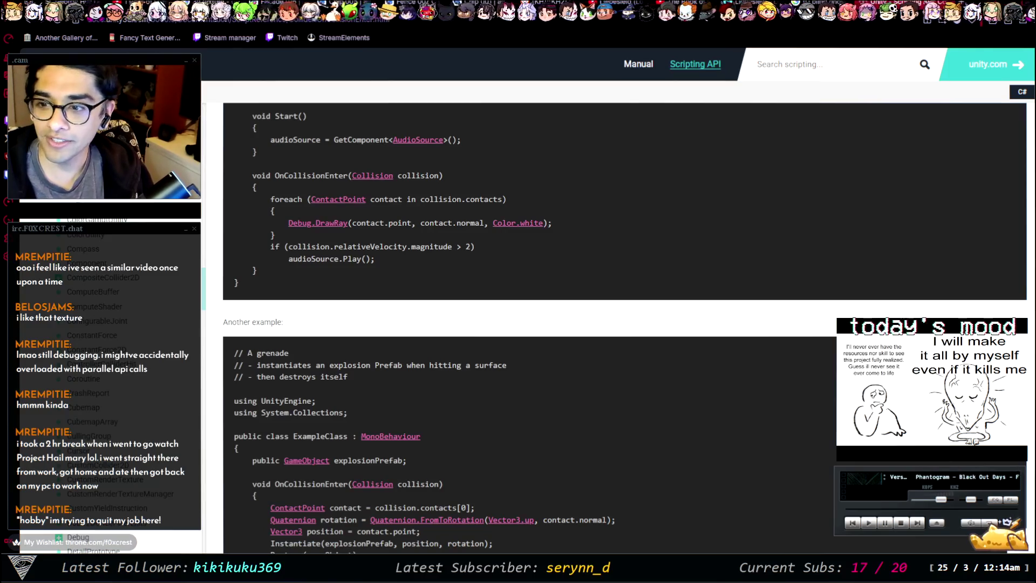
Leave the OnCollisionEnter docs and switch back to the Unity editor window
{"action": "key", "text": "alt+Tab"}
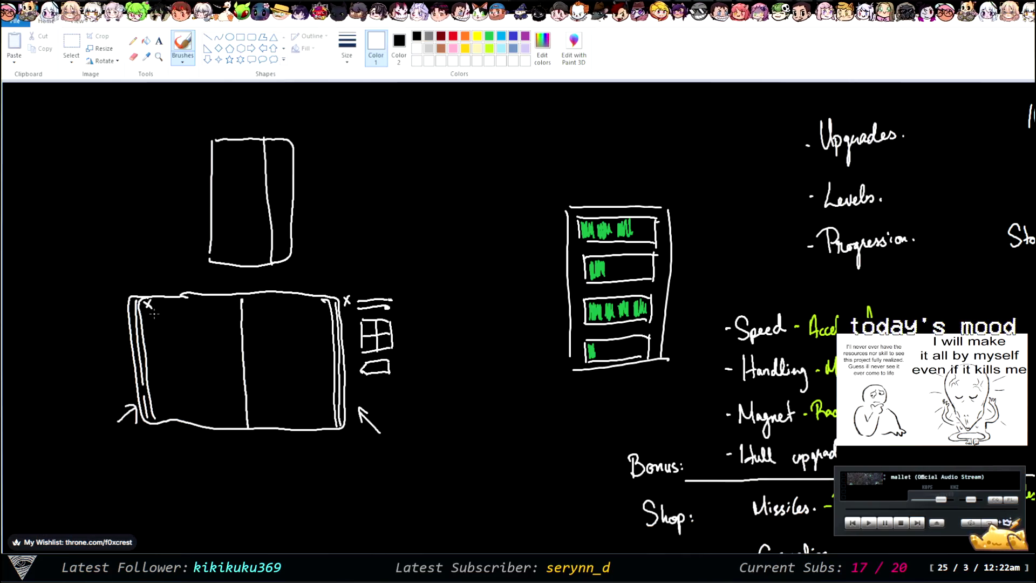
Draw a two-part dashed line under the side icons and an upward arrow into the book's right page
{"action": "left_click_drag", "start_coordinate": [361, 384], "coordinate": [372, 385]}
{"action": "mouse_move", "coordinate": [378, 384]}
{"action": "left_mouse_down"}
{"action": "mouse_move", "coordinate": [396, 384]}
{"action": "mouse_move", "coordinate": [395, 392]}
{"action": "left_mouse_up"}
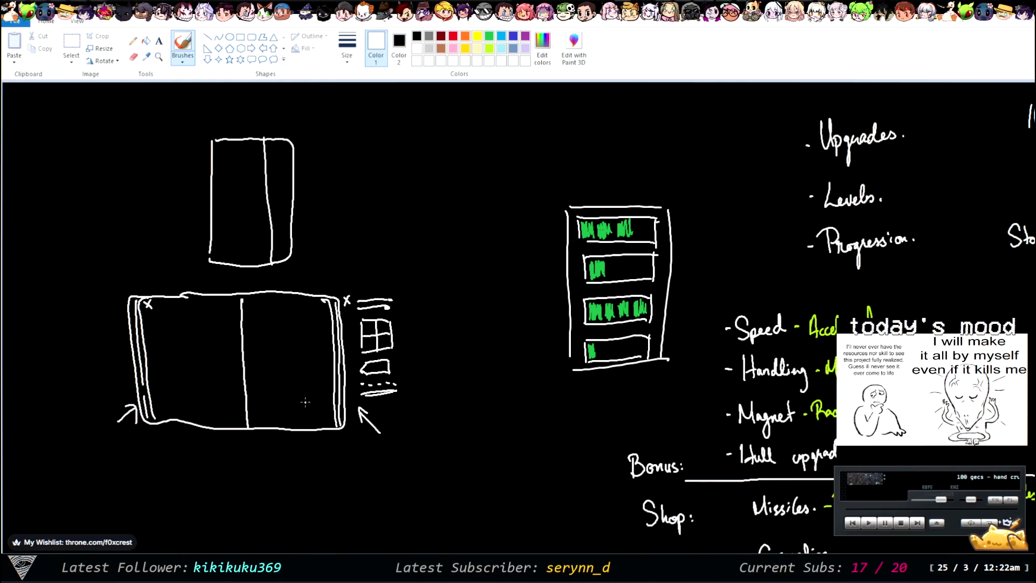
{"action": "mouse_move", "coordinate": [327, 452]}
{"action": "left_mouse_down"}
{"action": "mouse_move", "coordinate": [313, 411]}
{"action": "mouse_move", "coordinate": [320, 417]}
{"action": "left_mouse_up"}
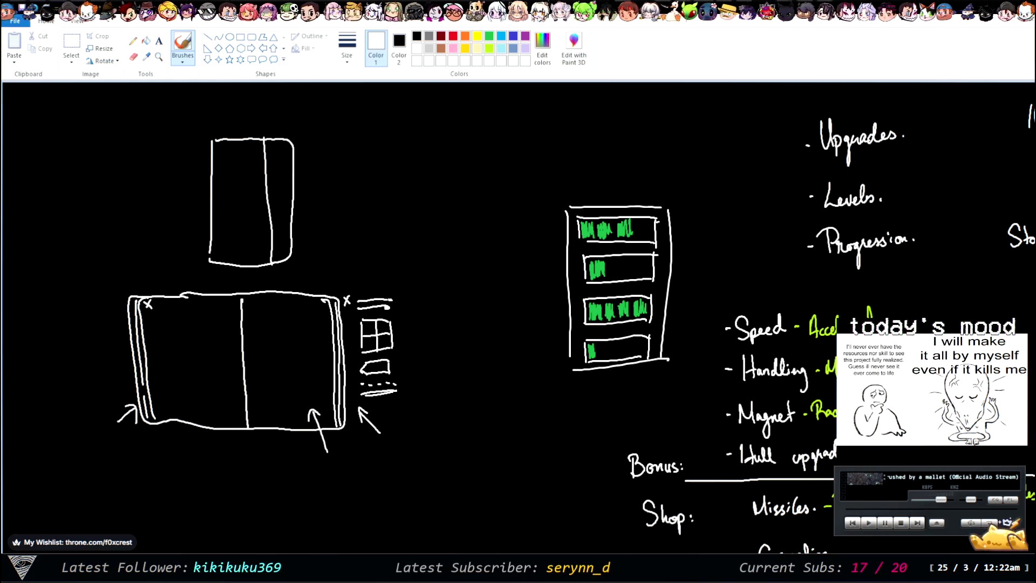
{"action": "left_click", "coordinate": [71, 54]}
Select the tablet and book sketches, nudge them slightly, and delete them from the canvas
{"action": "mouse_move", "coordinate": [83, 104]}
{"action": "left_mouse_down"}
{"action": "mouse_move", "coordinate": [203, 268]}
{"action": "mouse_move", "coordinate": [411, 480]}
{"action": "left_mouse_up"}
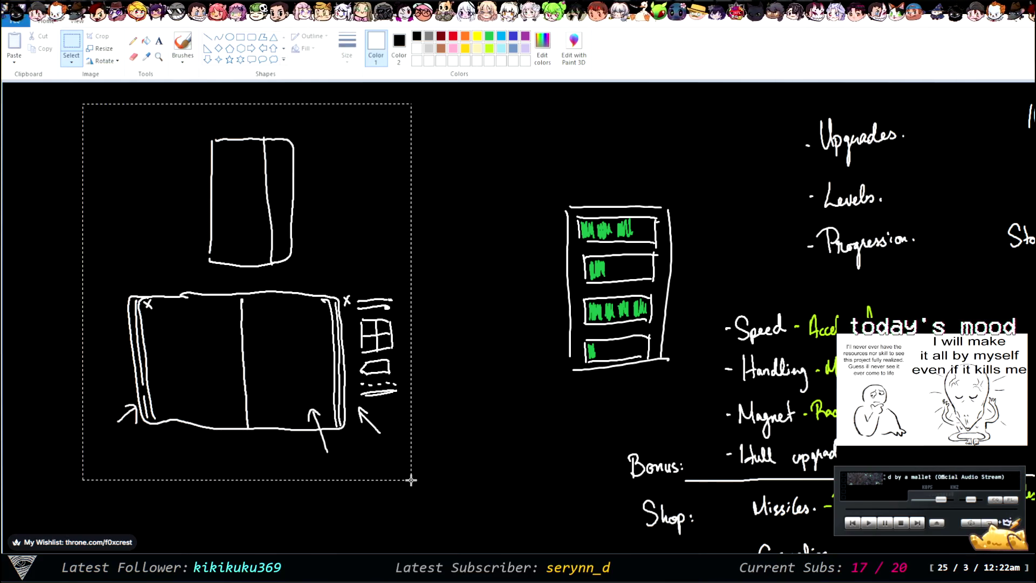
{"action": "mouse_move", "coordinate": [284, 356]}
{"action": "left_mouse_down"}
{"action": "mouse_move", "coordinate": [318, 383]}
{"action": "mouse_move", "coordinate": [301, 389]}
{"action": "mouse_move", "coordinate": [302, 352]}
{"action": "mouse_move", "coordinate": [363, 337]}
{"action": "mouse_move", "coordinate": [336, 358]}
{"action": "mouse_move", "coordinate": [303, 344]}
{"action": "left_mouse_up"}
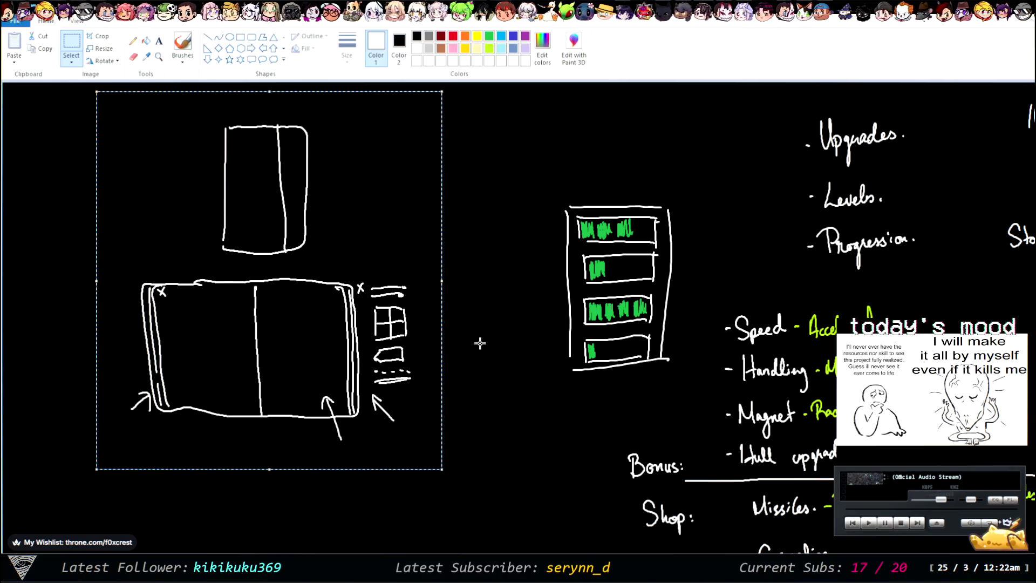
{"action": "key", "text": "Delete"}
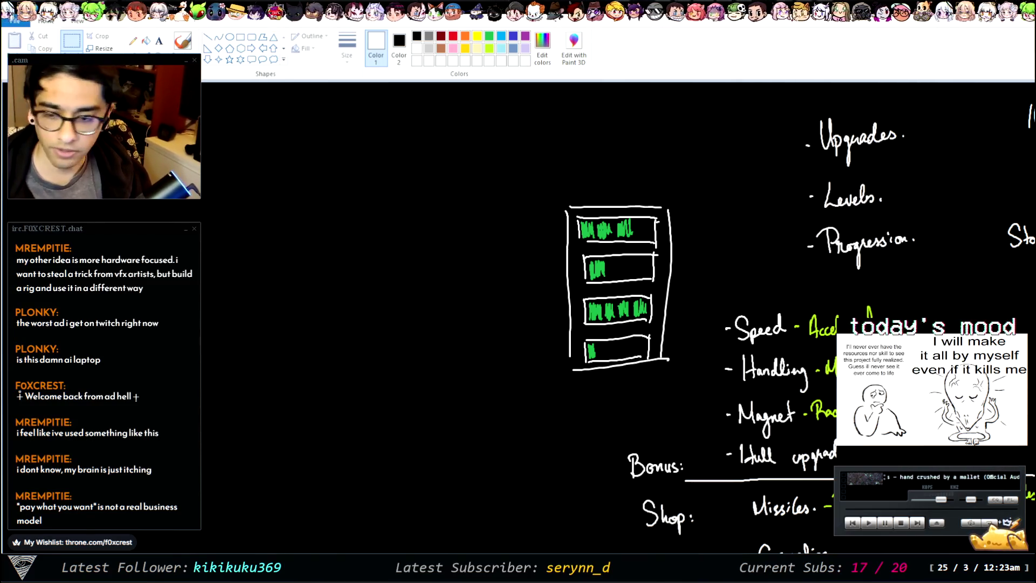
Switch to the PureRef website and scroll through its homepage
{"action": "key", "text": "alt+Tab"}
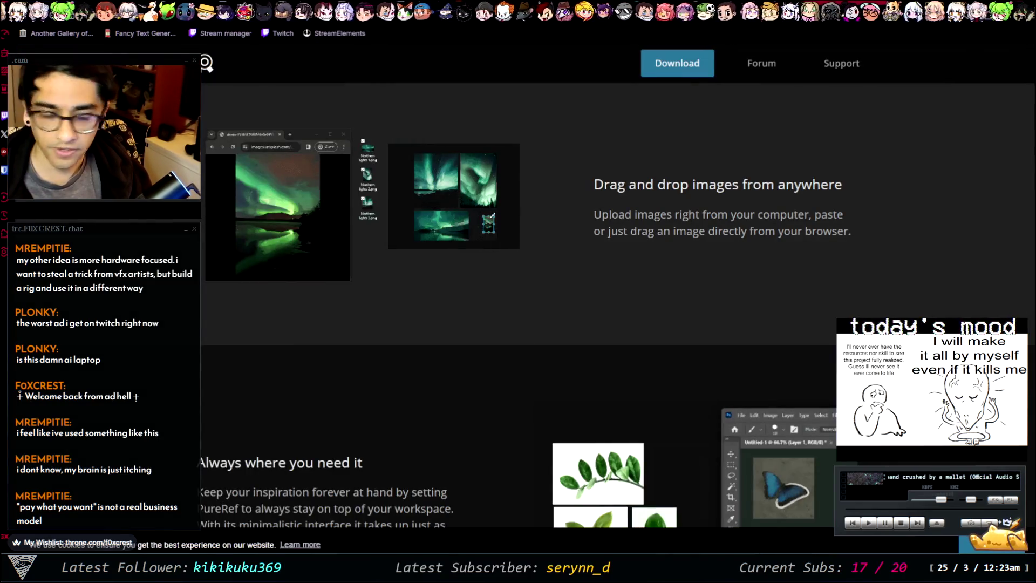
{"action": "scroll", "coordinate": [620, 303], "scroll_direction": "up", "scroll_amount": 3}
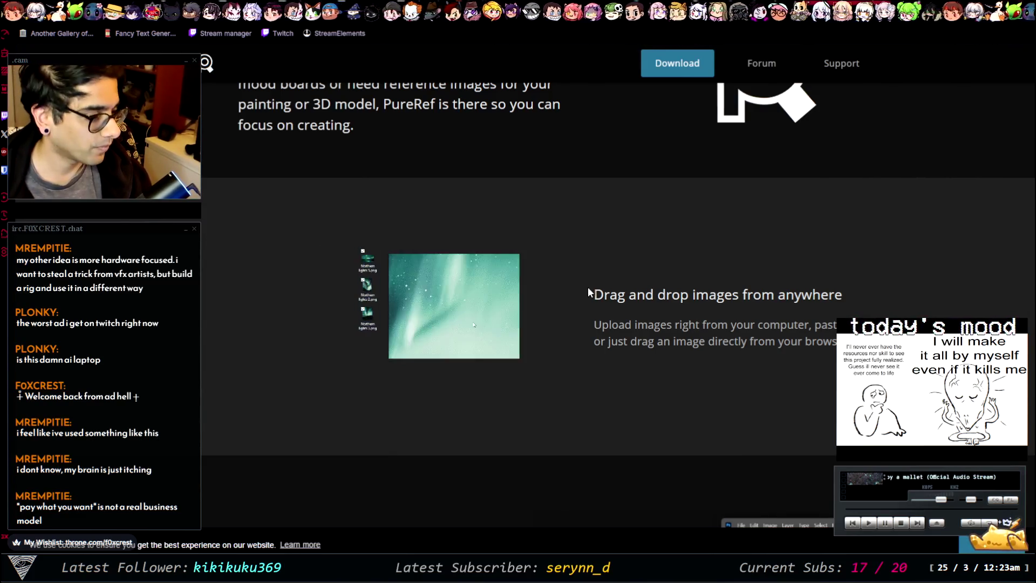
{"action": "scroll", "coordinate": [588, 287], "scroll_direction": "down", "scroll_amount": 5}
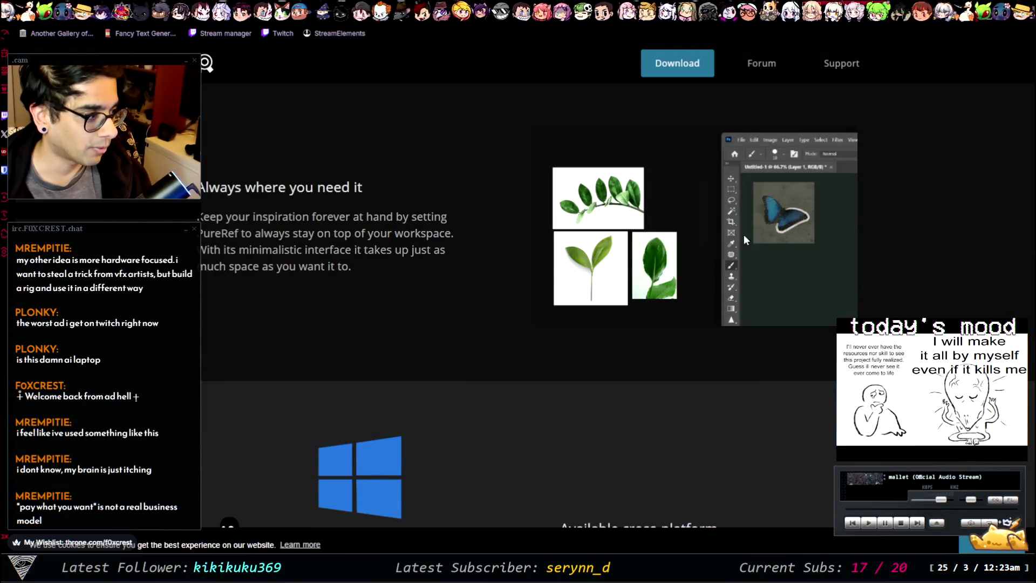
{"action": "scroll", "coordinate": [607, 248], "scroll_direction": "down", "scroll_amount": 5}
{"action": "scroll", "coordinate": [614, 252], "scroll_direction": "up", "scroll_amount": 5}
{"action": "scroll", "coordinate": [666, 286], "scroll_direction": "down", "scroll_amount": 6}
{"action": "scroll", "coordinate": [641, 276], "scroll_direction": "down", "scroll_amount": 5}
{"action": "scroll", "coordinate": [775, 297], "scroll_direction": "up", "scroll_amount": 3}
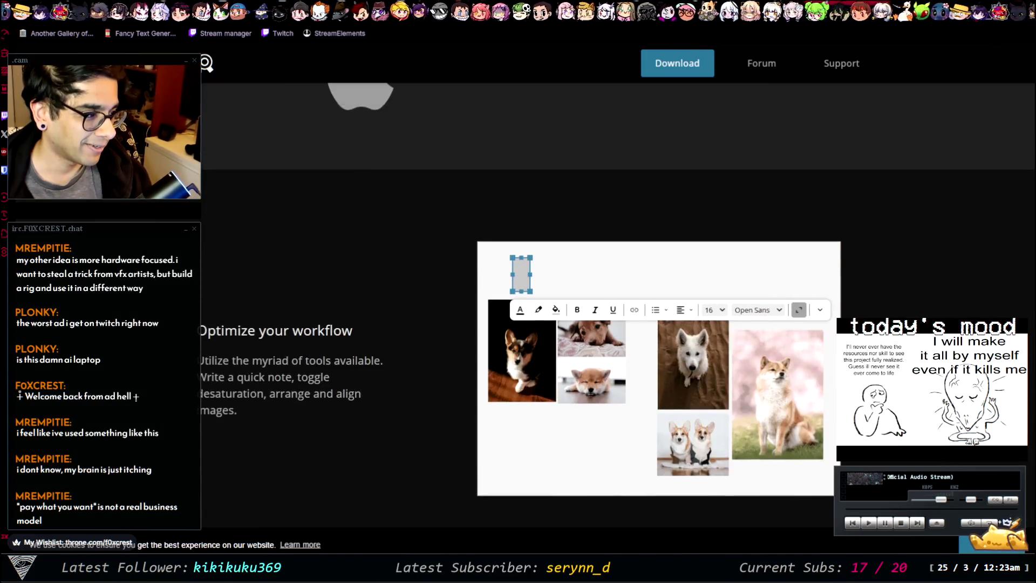
{"action": "scroll", "coordinate": [866, 309], "scroll_direction": "down", "scroll_amount": 6}
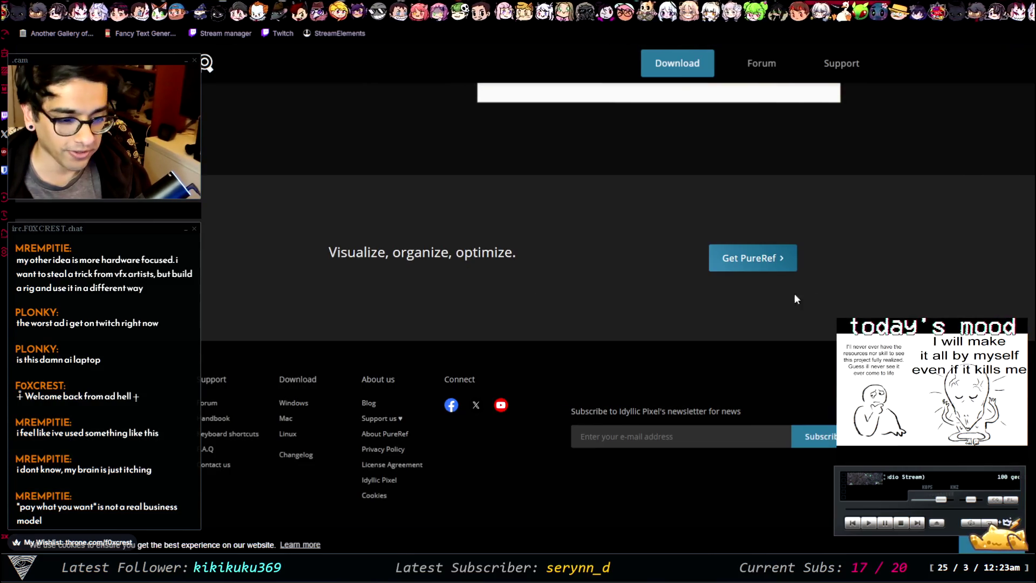
{"action": "scroll", "coordinate": [518, 331], "scroll_direction": "up", "scroll_amount": 15}
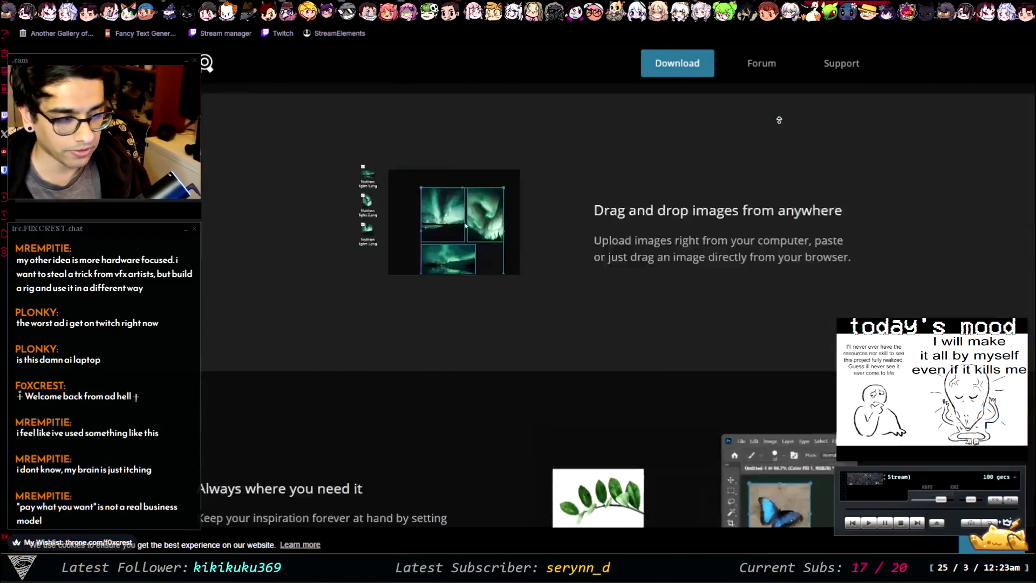
{"action": "scroll", "coordinate": [287, 262], "scroll_direction": "down", "scroll_amount": 4}
{"action": "scroll", "coordinate": [521, 254], "scroll_direction": "up", "scroll_amount": 2}
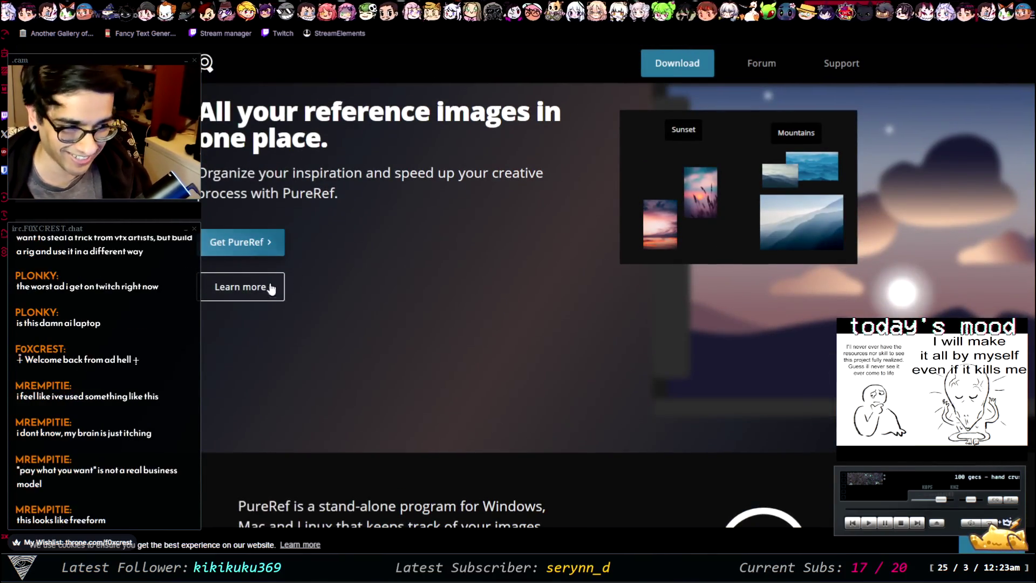
On PureRef's download page, compare Personal, Small business and Business licence pricing, ending on Business subscriptions
{"action": "left_click", "coordinate": [254, 258]}
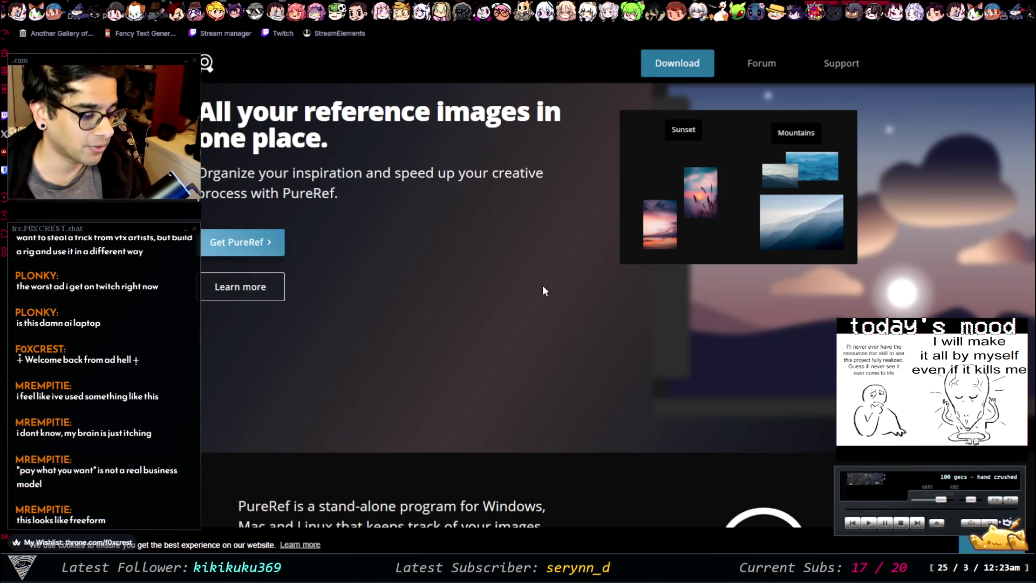
{"action": "scroll", "coordinate": [409, 304], "scroll_direction": "down", "scroll_amount": 5}
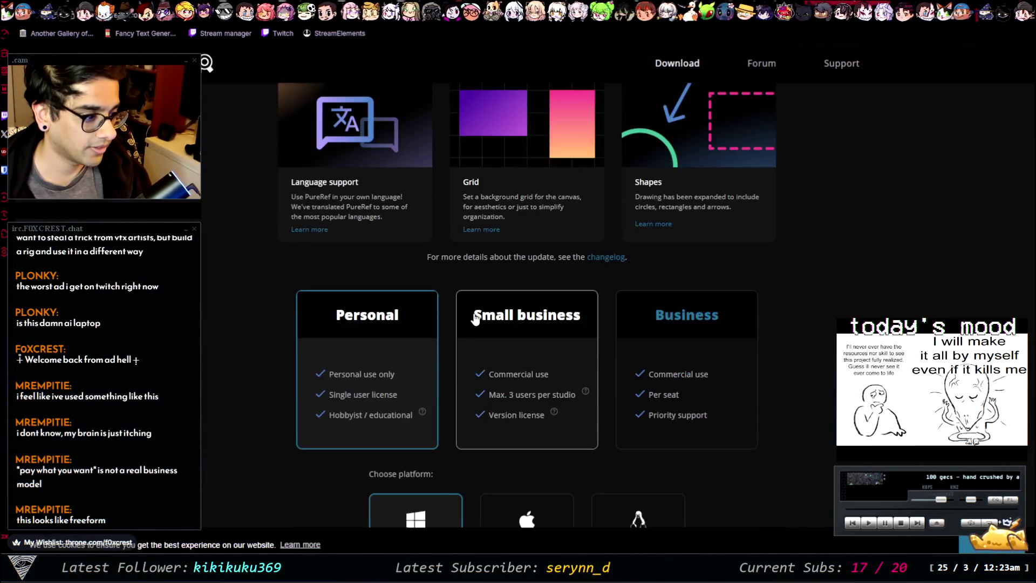
{"action": "left_click", "coordinate": [540, 221]}
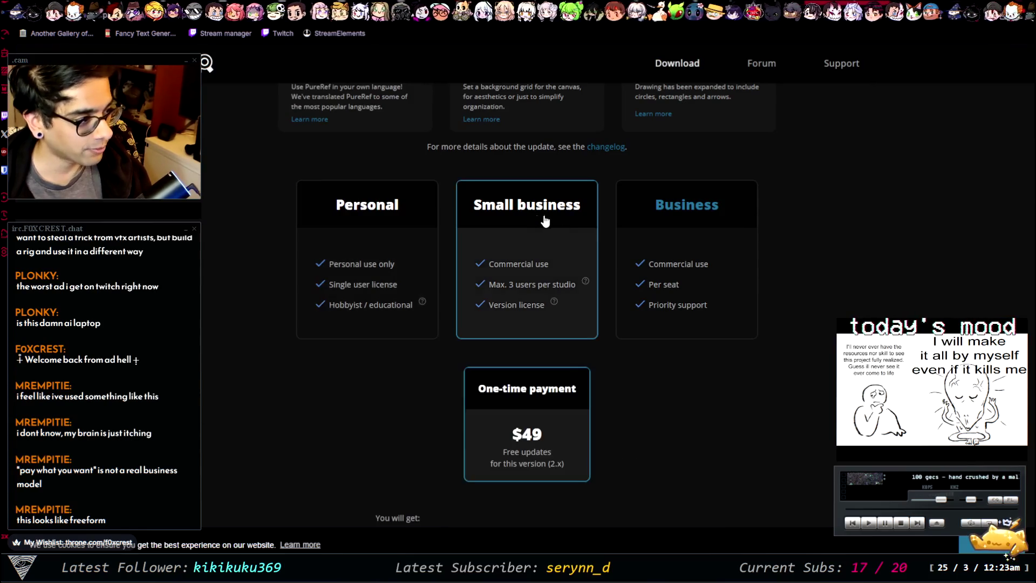
{"action": "key", "text": "Right"}
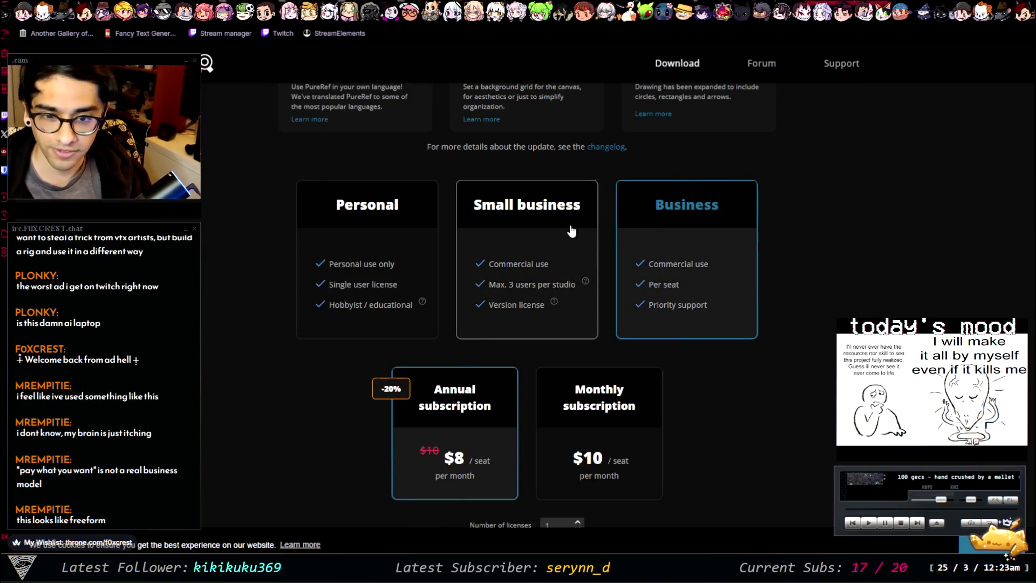
{"action": "left_click", "coordinate": [571, 233]}
{"action": "left_click", "coordinate": [429, 222]}
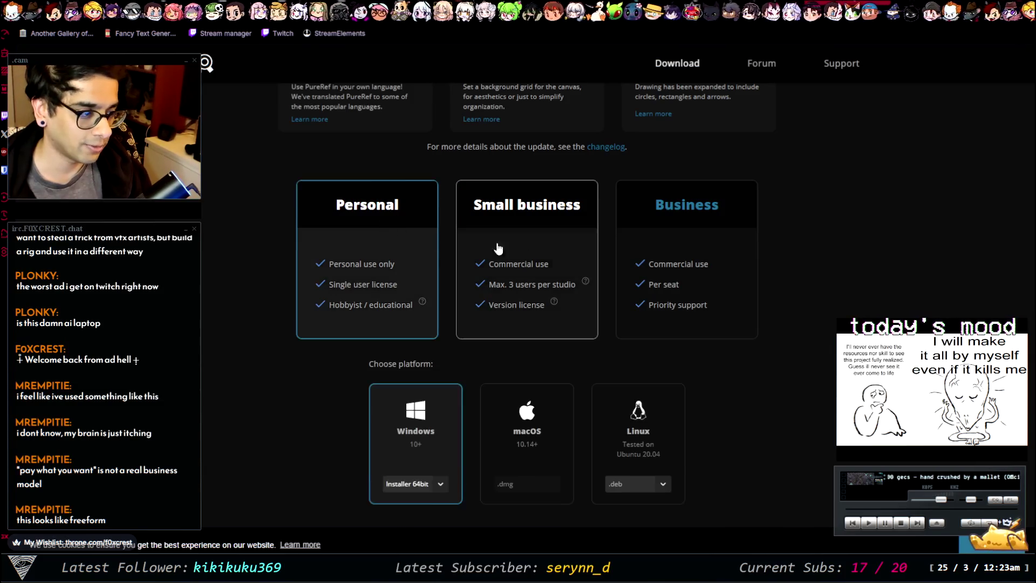
{"action": "scroll", "coordinate": [433, 267], "scroll_direction": "down", "scroll_amount": 2}
{"action": "scroll", "coordinate": [433, 267], "scroll_direction": "up", "scroll_amount": 1}
{"action": "left_click", "coordinate": [548, 188]}
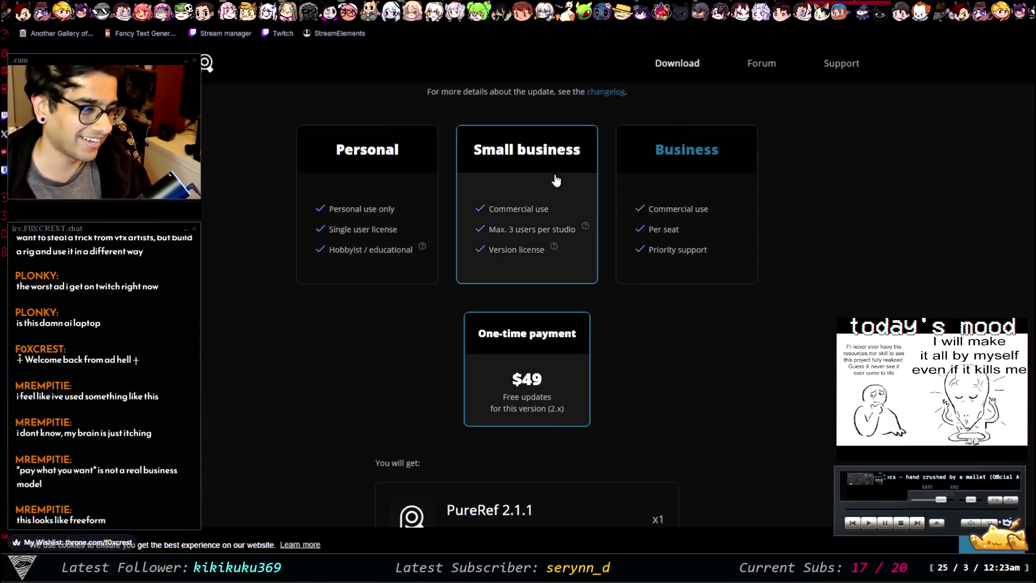
{"action": "left_click", "coordinate": [668, 186]}
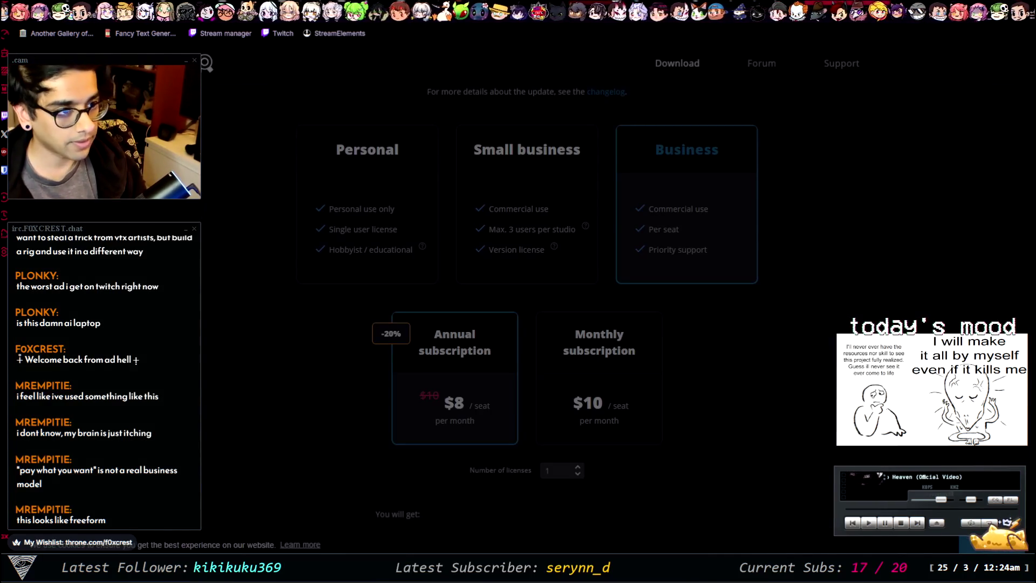
{"action": "key", "text": "alt+Left"}
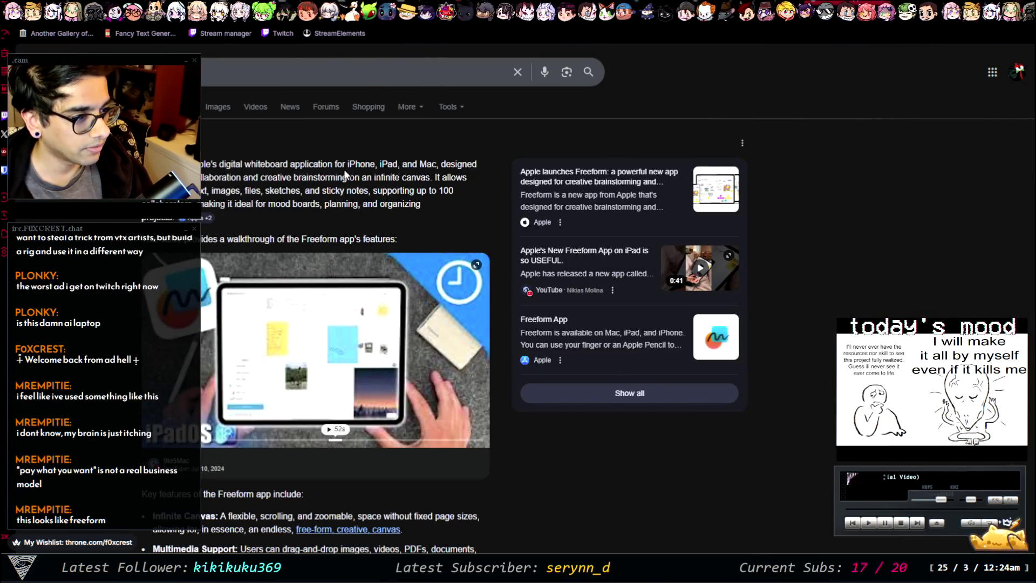
Skim Google's Freeform overview and view the Freeform image results
{"action": "left_click_drag", "start_coordinate": [162, 162], "coordinate": [438, 179]}
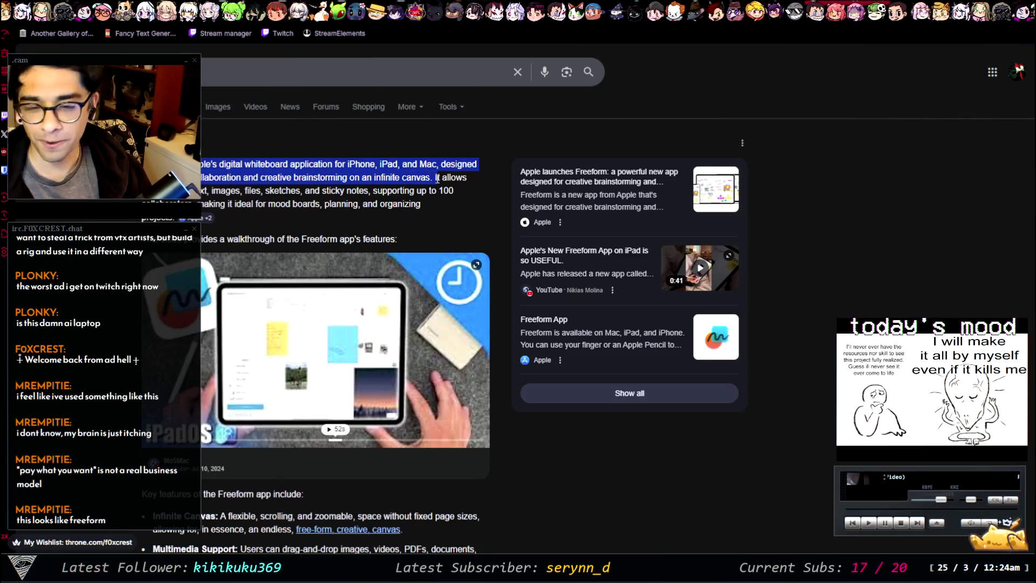
{"action": "left_click", "coordinate": [438, 179]}
{"action": "scroll", "coordinate": [417, 232], "scroll_direction": "down", "scroll_amount": 8}
{"action": "scroll", "coordinate": [415, 291], "scroll_direction": "up", "scroll_amount": 4}
{"action": "scroll", "coordinate": [416, 291], "scroll_direction": "up", "scroll_amount": 5}
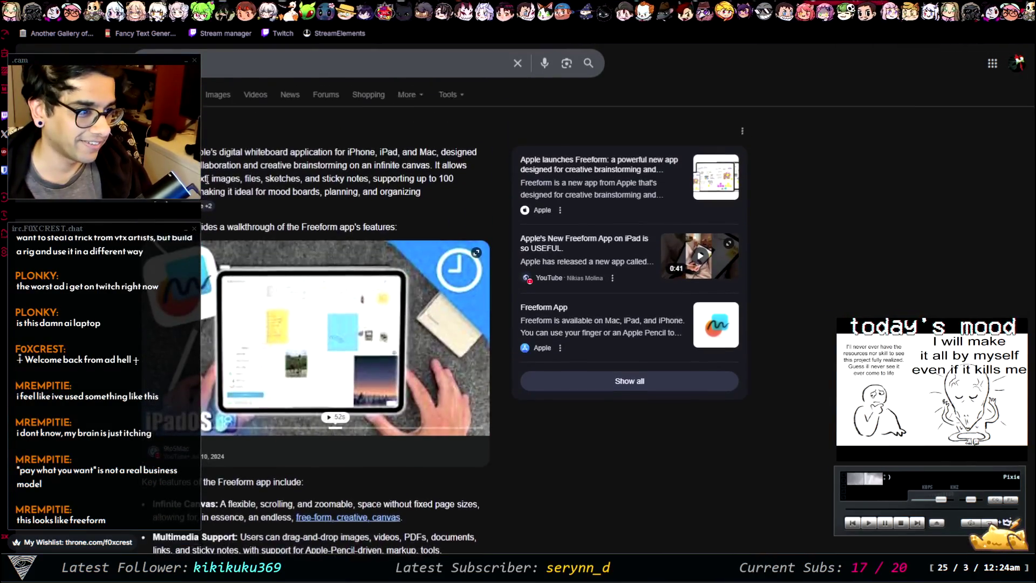
{"action": "left_click", "coordinate": [220, 107]}
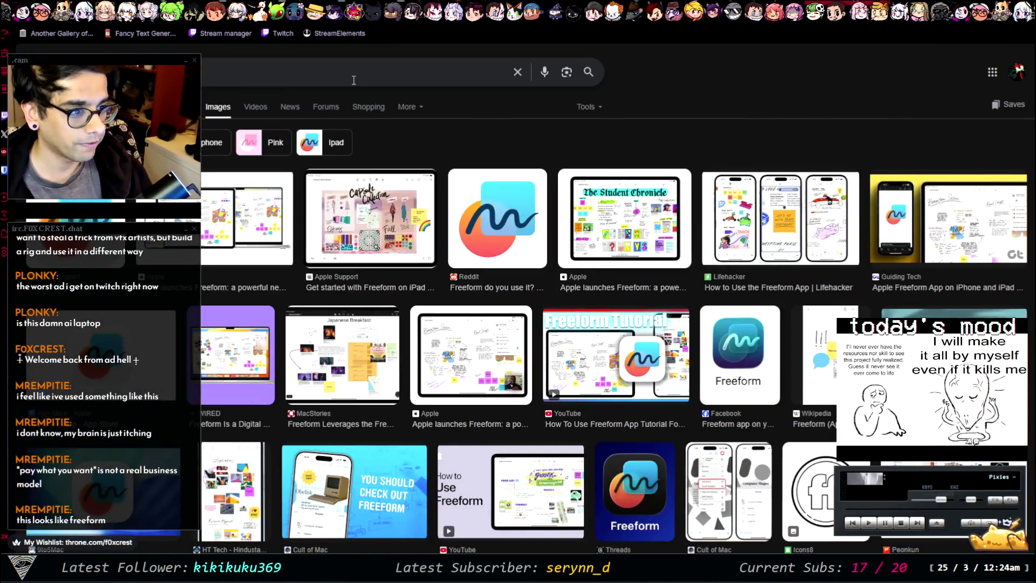
Search 'Freeform alternative' and read the Reddit thread on alternatives before returning to results
{"action": "left_click", "coordinate": [380, 83]}
{"action": "type", "text": "alternative"}
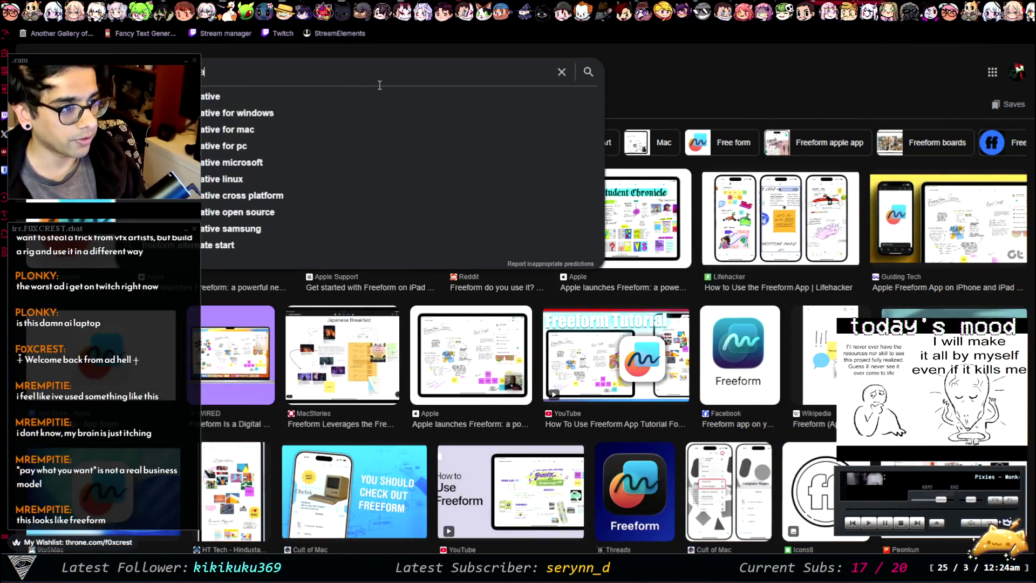
{"action": "key", "text": "Return"}
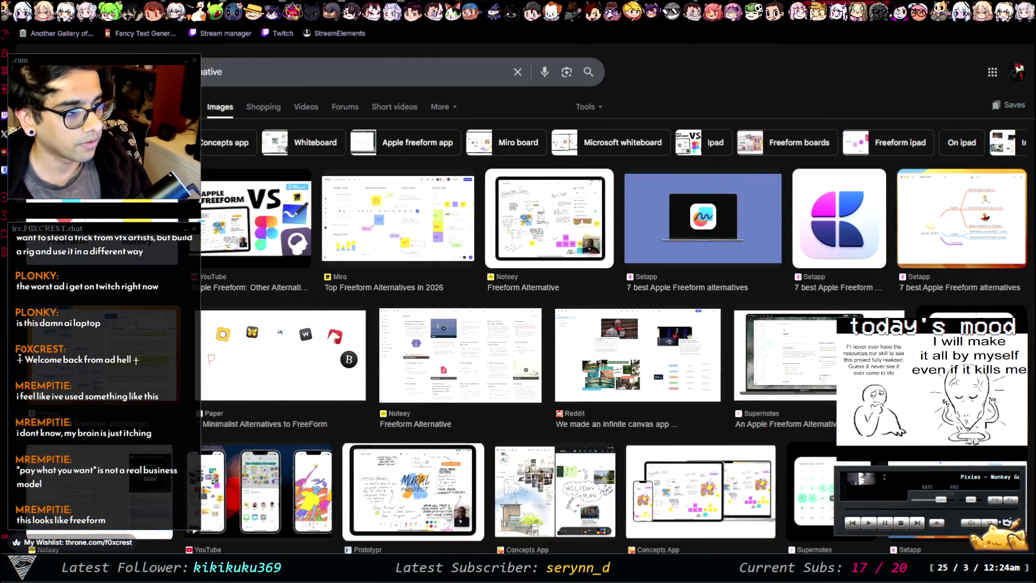
{"action": "left_click", "coordinate": [186, 106]}
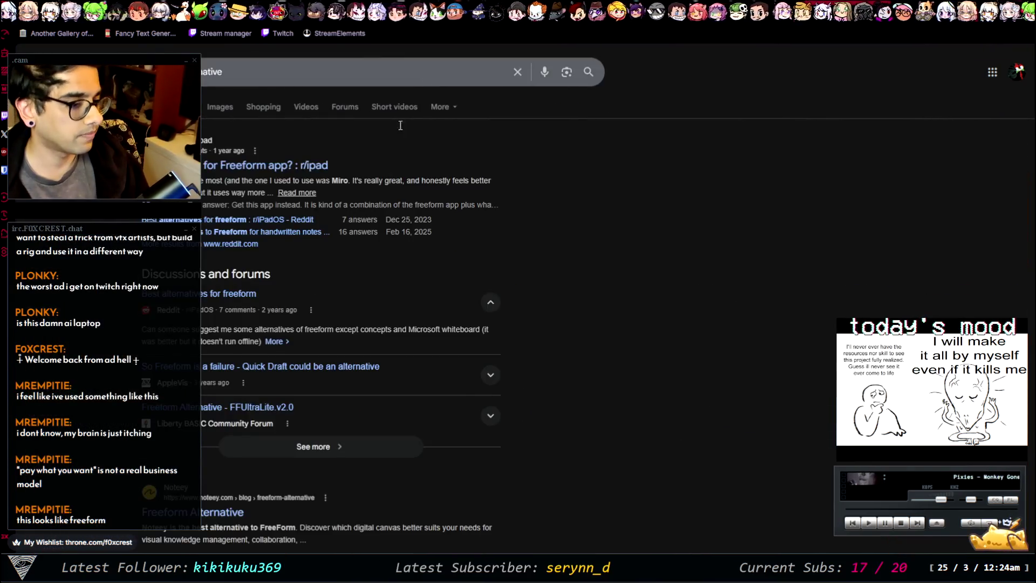
{"action": "left_click", "coordinate": [296, 165]}
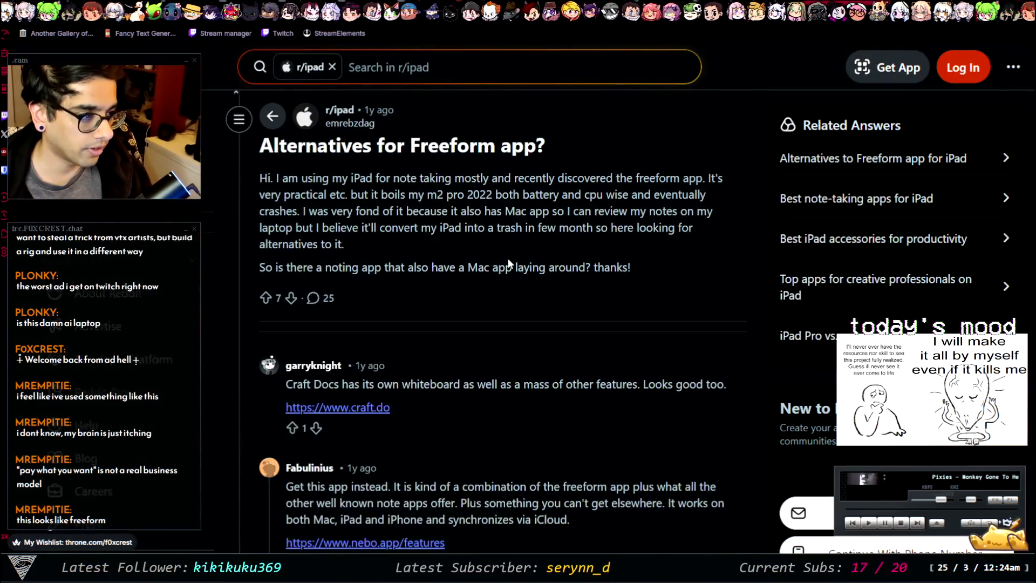
{"action": "key", "text": "alt+Left"}
{"action": "scroll", "coordinate": [399, 296], "scroll_direction": "down", "scroll_amount": 4}
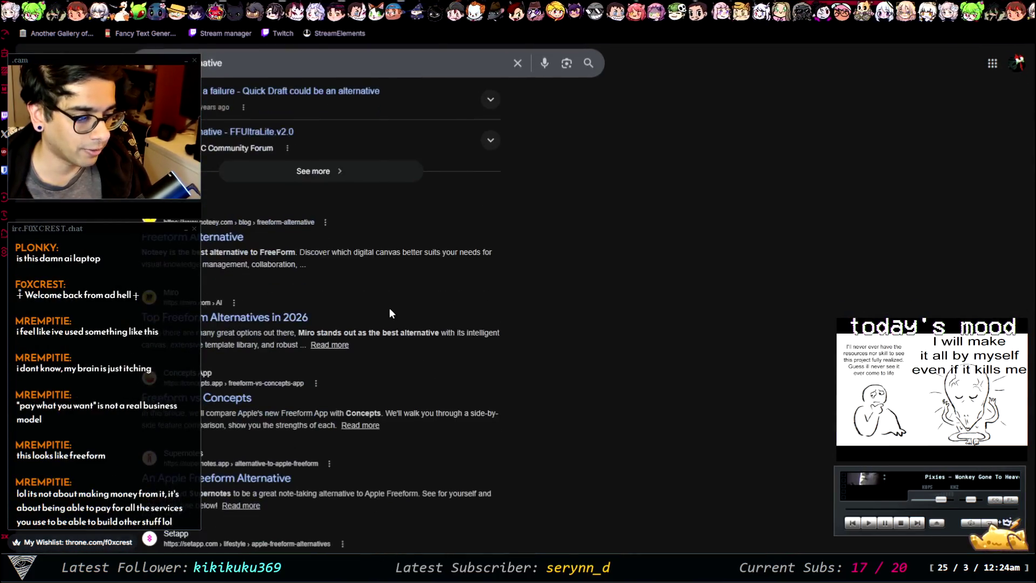
Open Noteey's Freeform Alternative article and scroll through the comparison to its Final Verdict
{"action": "left_click", "coordinate": [207, 238]}
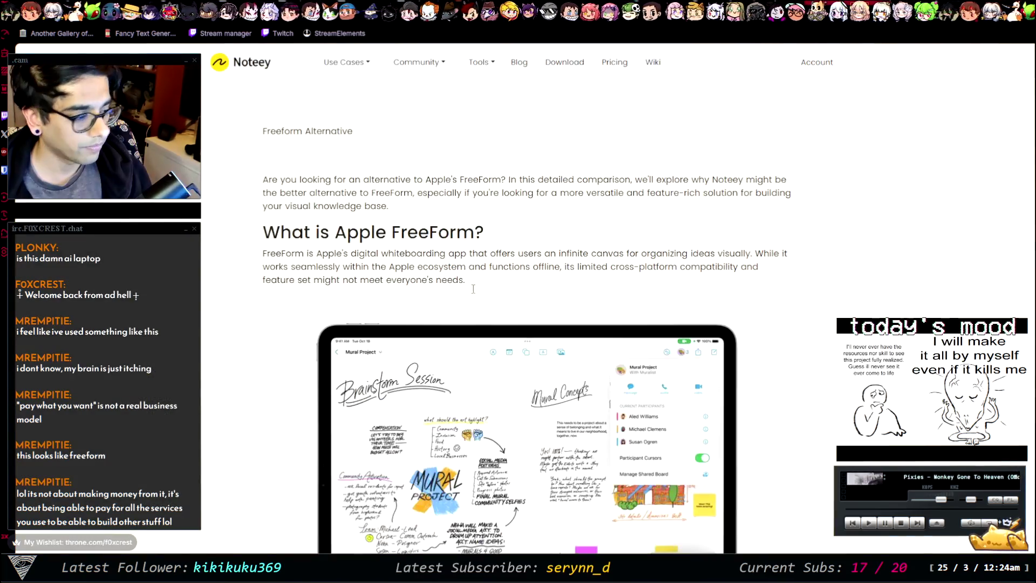
{"action": "scroll", "coordinate": [578, 250], "scroll_direction": "down", "scroll_amount": 8}
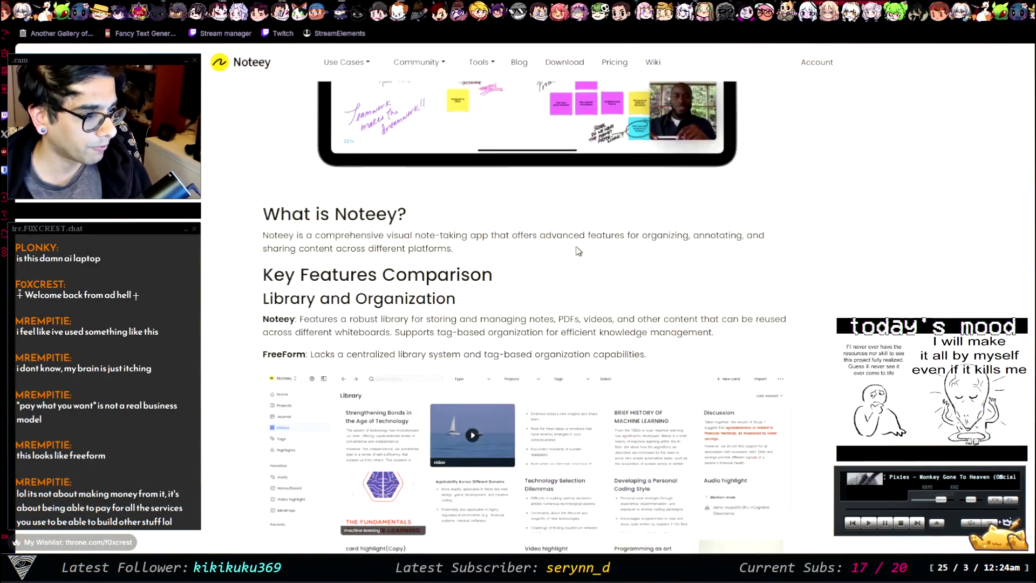
{"action": "scroll", "coordinate": [352, 283], "scroll_direction": "down", "scroll_amount": 12}
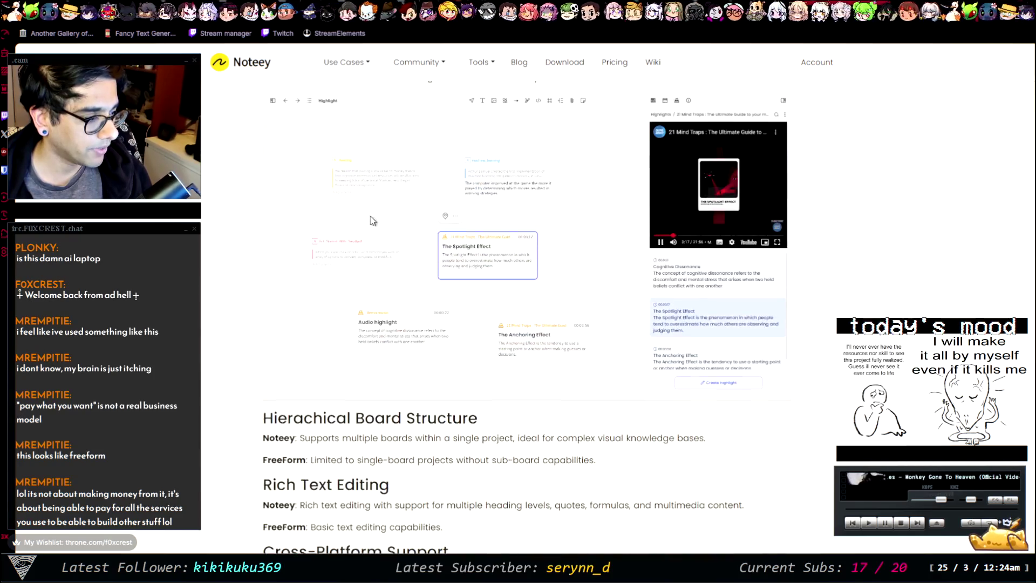
{"action": "scroll", "coordinate": [363, 200], "scroll_direction": "down", "scroll_amount": 12}
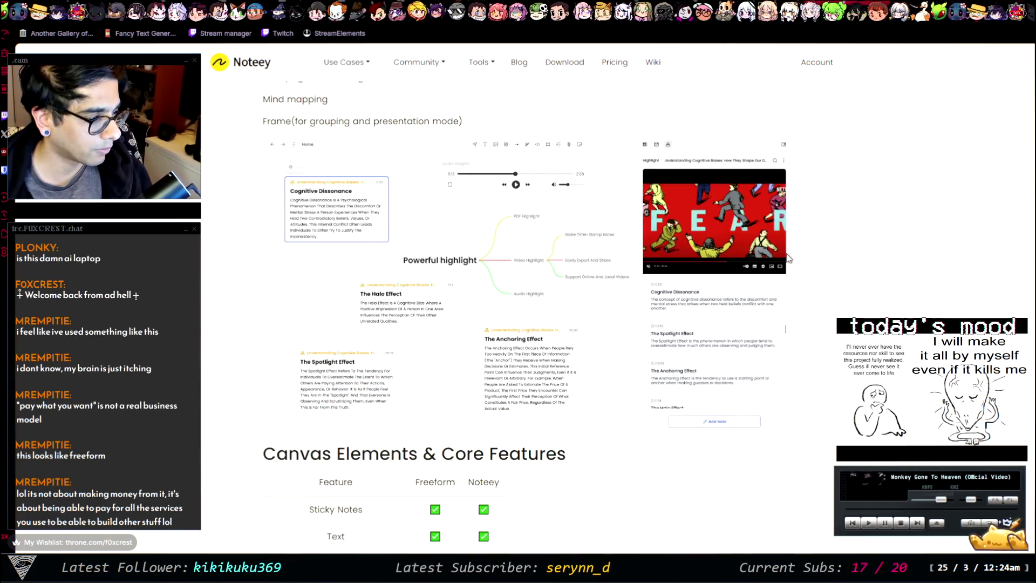
{"action": "scroll", "coordinate": [789, 254], "scroll_direction": "down", "scroll_amount": 6}
{"action": "scroll", "coordinate": [672, 237], "scroll_direction": "down", "scroll_amount": 15}
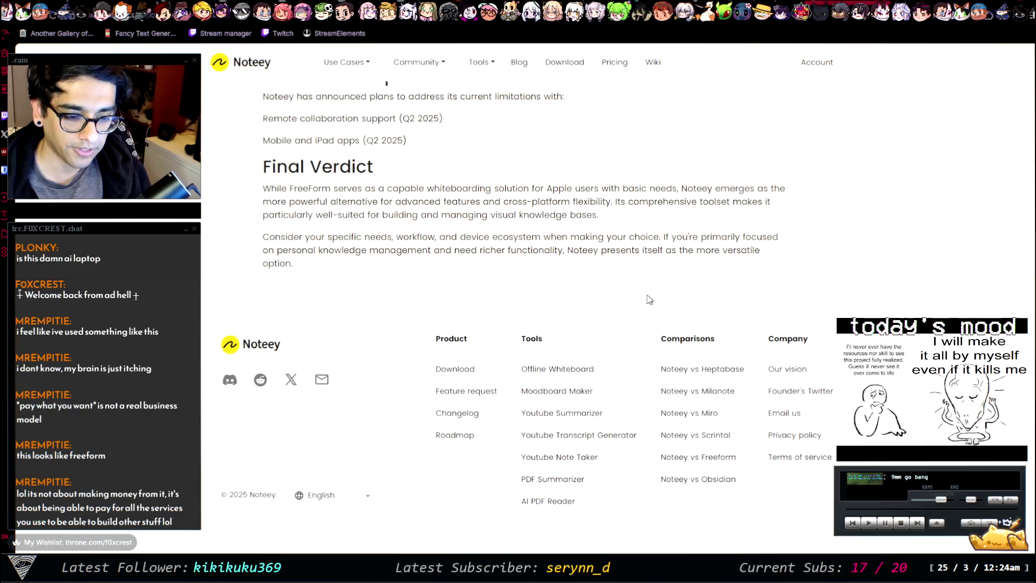
{"action": "scroll", "coordinate": [832, 275], "scroll_direction": "up", "scroll_amount": 5}
{"action": "scroll", "coordinate": [835, 282], "scroll_direction": "down", "scroll_amount": 3}
{"action": "scroll", "coordinate": [835, 283], "scroll_direction": "up", "scroll_amount": 15}
Open Miro's 'Top Freeform Alternatives in 2026' article and read down to its Read more cards
{"action": "scroll", "coordinate": [830, 301], "scroll_direction": "up", "scroll_amount": 5}
{"action": "key", "text": "alt+Left"}
{"action": "scroll", "coordinate": [214, 284], "scroll_direction": "down", "scroll_amount": 5}
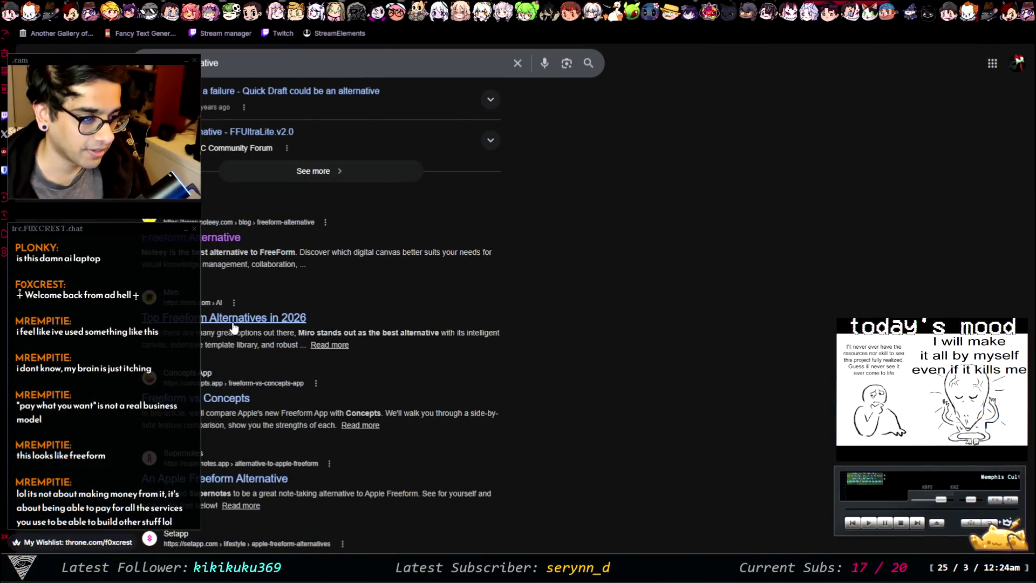
{"action": "left_click", "coordinate": [291, 318]}
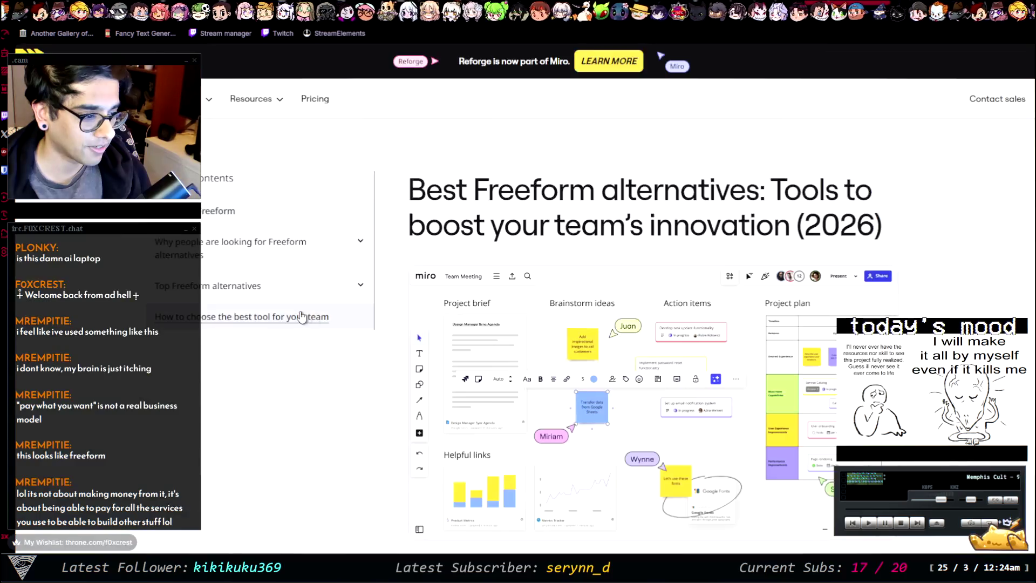
{"action": "scroll", "coordinate": [790, 332], "scroll_direction": "down", "scroll_amount": 15}
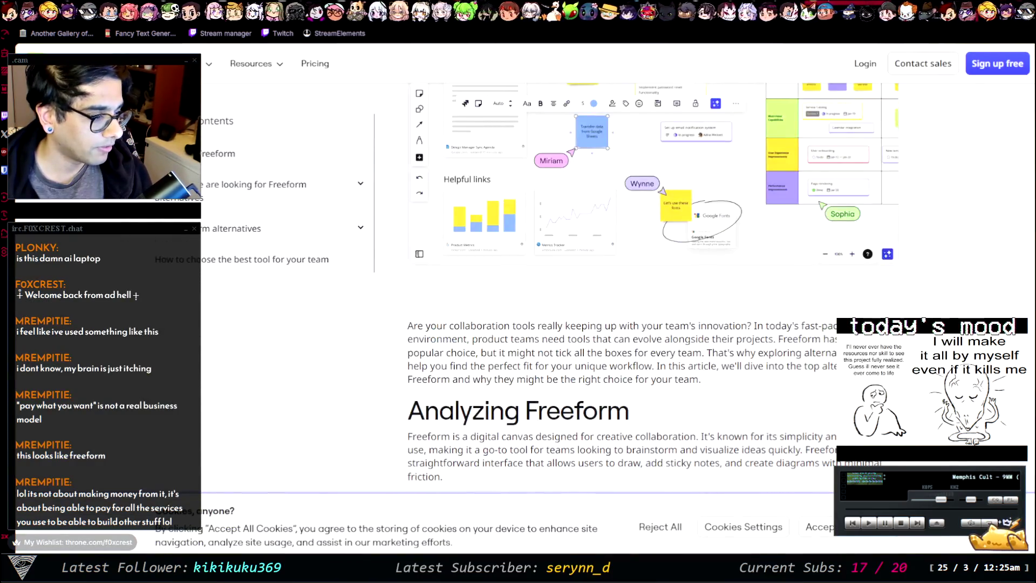
{"action": "scroll", "coordinate": [861, 313], "scroll_direction": "down", "scroll_amount": 20}
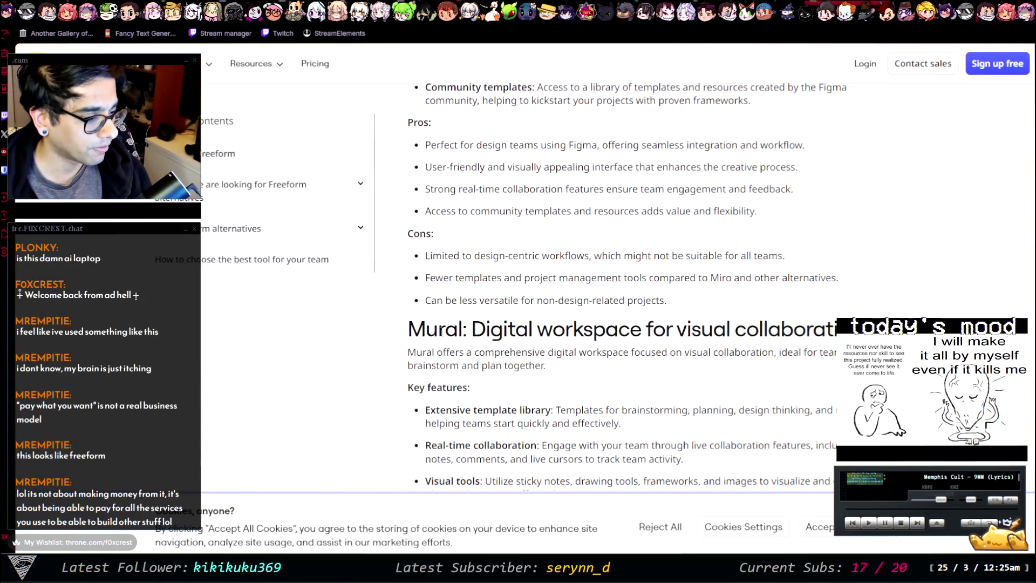
{"action": "scroll", "coordinate": [441, 332], "scroll_direction": "down", "scroll_amount": 10}
{"action": "scroll", "coordinate": [548, 292], "scroll_direction": "up", "scroll_amount": 7}
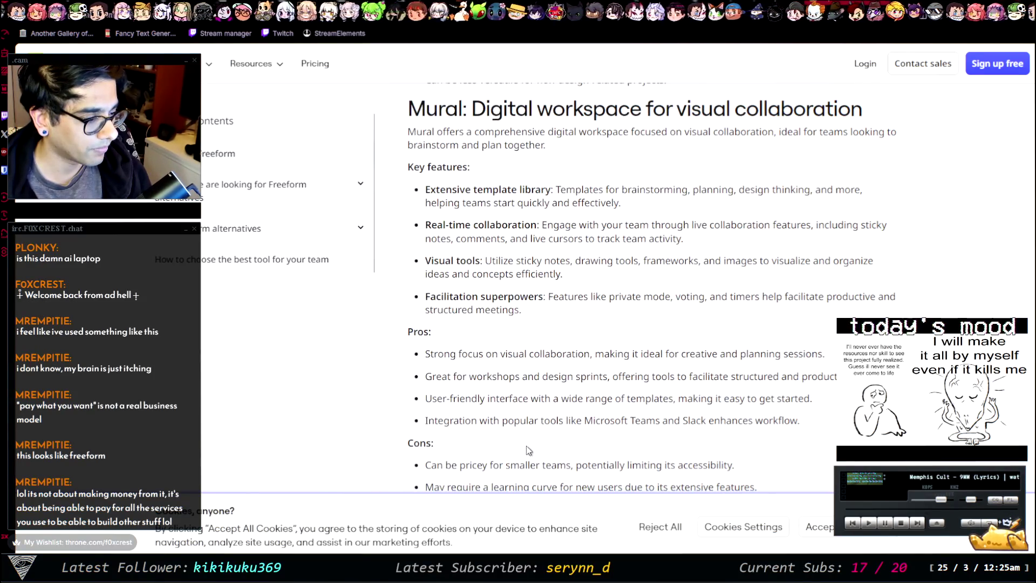
{"action": "scroll", "coordinate": [547, 292], "scroll_direction": "down", "scroll_amount": 3}
{"action": "scroll", "coordinate": [579, 315], "scroll_direction": "down", "scroll_amount": 5}
{"action": "scroll", "coordinate": [580, 315], "scroll_direction": "down", "scroll_amount": 7}
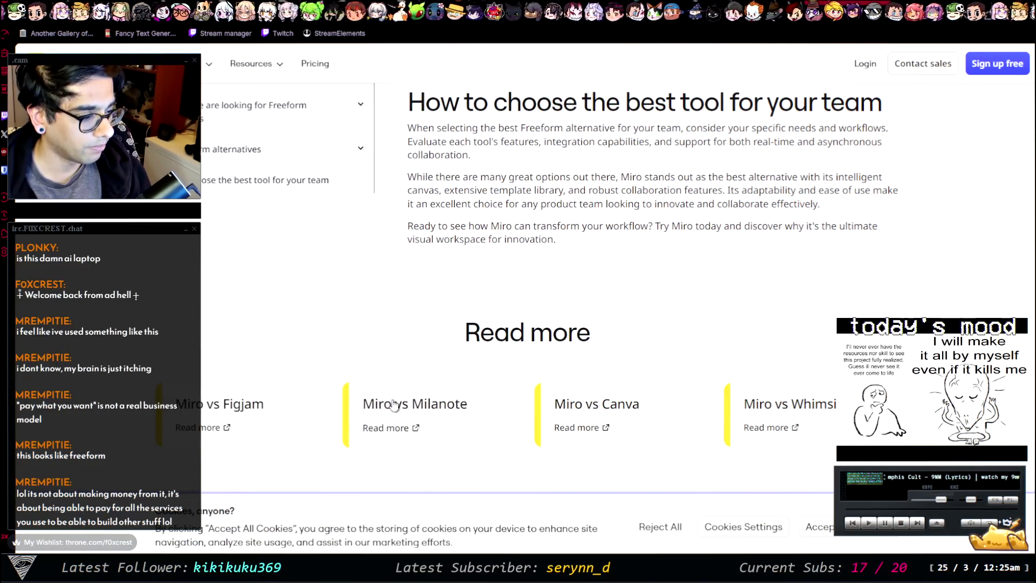
{"action": "left_click", "coordinate": [440, 410]}
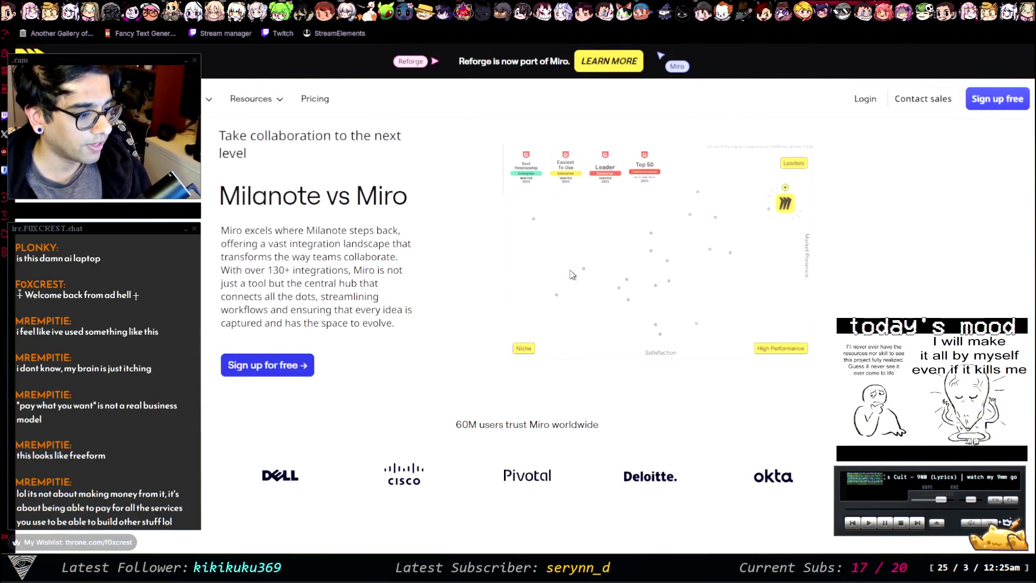
Review the Milanote vs Miro satisfaction stats, briefly check the Unity OnCollisionEnter tab, then return
{"action": "scroll", "coordinate": [590, 319], "scroll_direction": "down", "scroll_amount": 15}
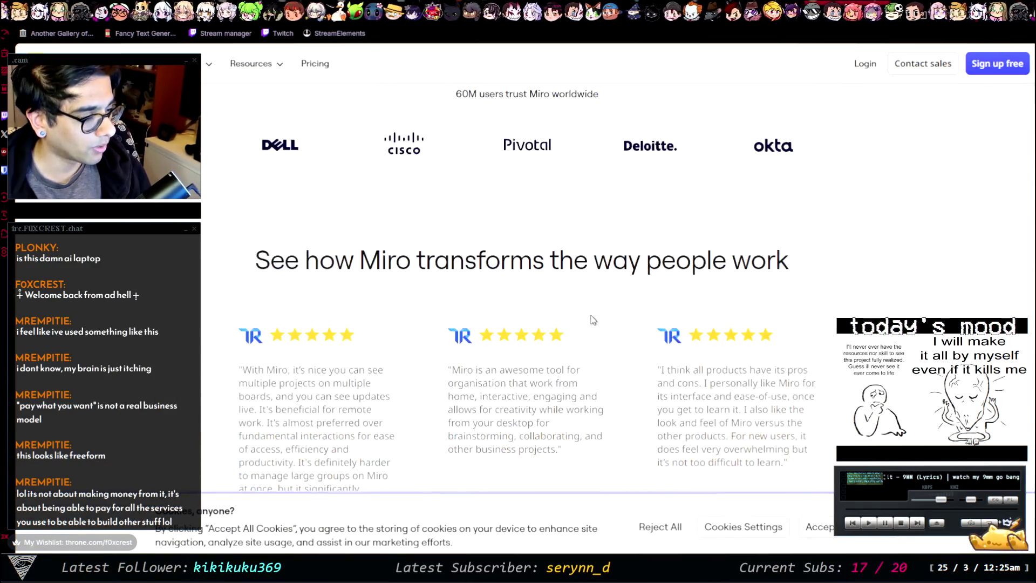
{"action": "scroll", "coordinate": [554, 309], "scroll_direction": "down", "scroll_amount": 3}
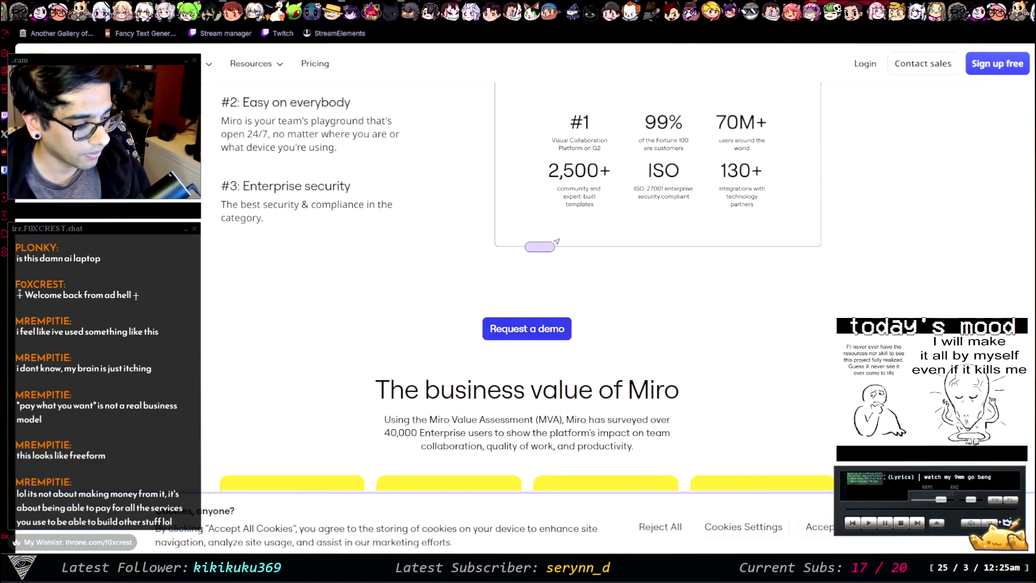
{"action": "scroll", "coordinate": [730, 303], "scroll_direction": "down", "scroll_amount": 5}
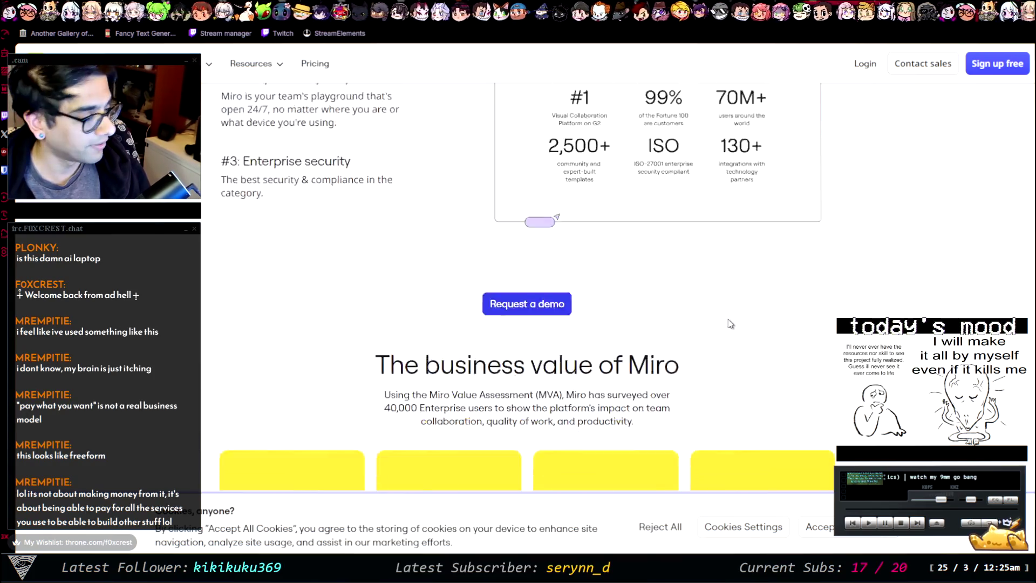
{"action": "scroll", "coordinate": [730, 303], "scroll_direction": "up", "scroll_amount": 6}
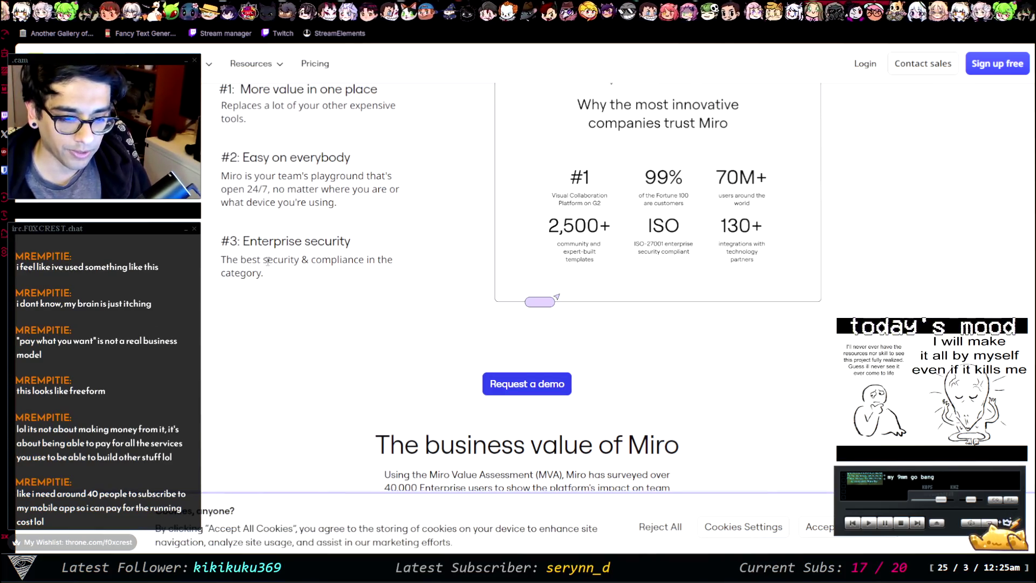
{"action": "scroll", "coordinate": [235, 364], "scroll_direction": "up", "scroll_amount": 12}
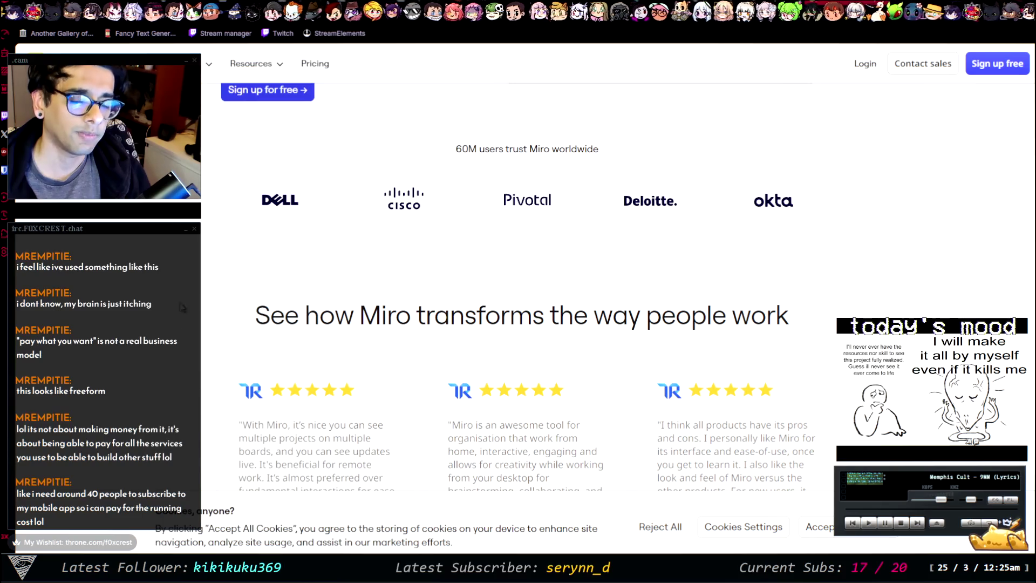
{"action": "scroll", "coordinate": [223, 320], "scroll_direction": "up", "scroll_amount": 5}
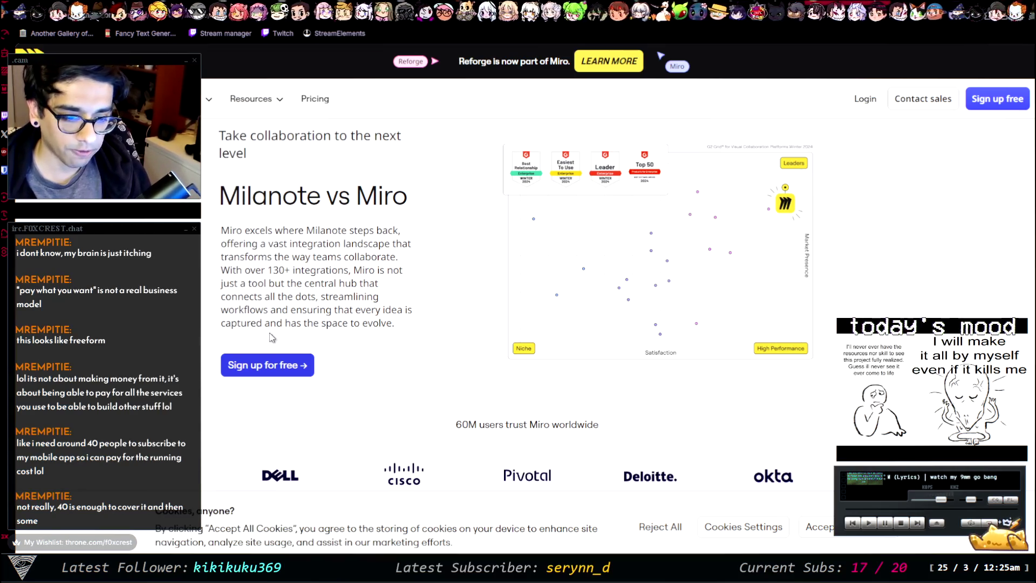
{"action": "scroll", "coordinate": [405, 233], "scroll_direction": "down", "scroll_amount": 5}
{"action": "scroll", "coordinate": [407, 270], "scroll_direction": "up", "scroll_amount": 5}
{"action": "scroll", "coordinate": [408, 284], "scroll_direction": "down", "scroll_amount": 5}
{"action": "scroll", "coordinate": [410, 286], "scroll_direction": "down", "scroll_amount": 10}
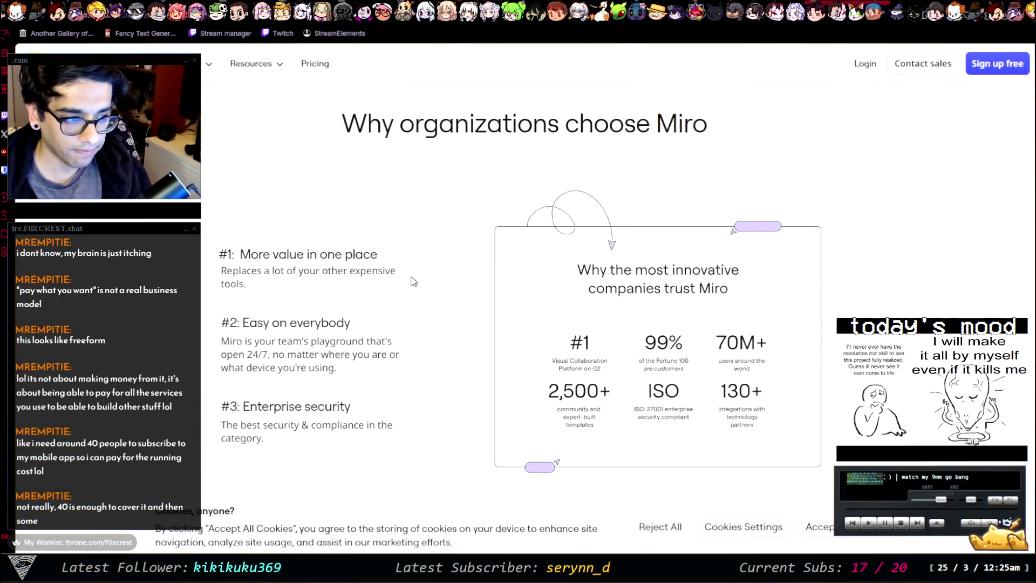
{"action": "scroll", "coordinate": [413, 284], "scroll_direction": "up", "scroll_amount": 5}
{"action": "scroll", "coordinate": [418, 275], "scroll_direction": "down", "scroll_amount": 10}
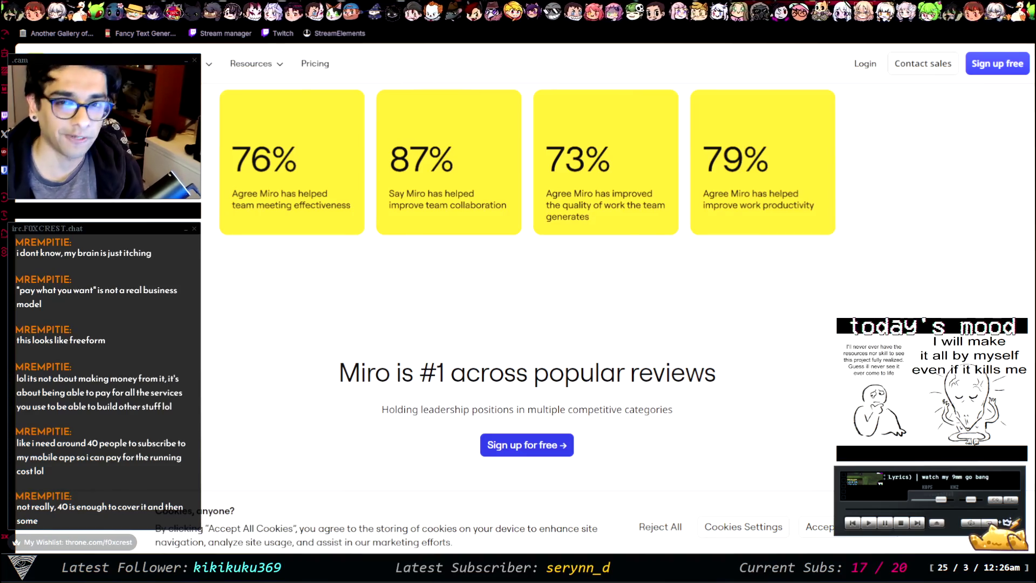
{"action": "key", "text": "ctrl+Tab"}
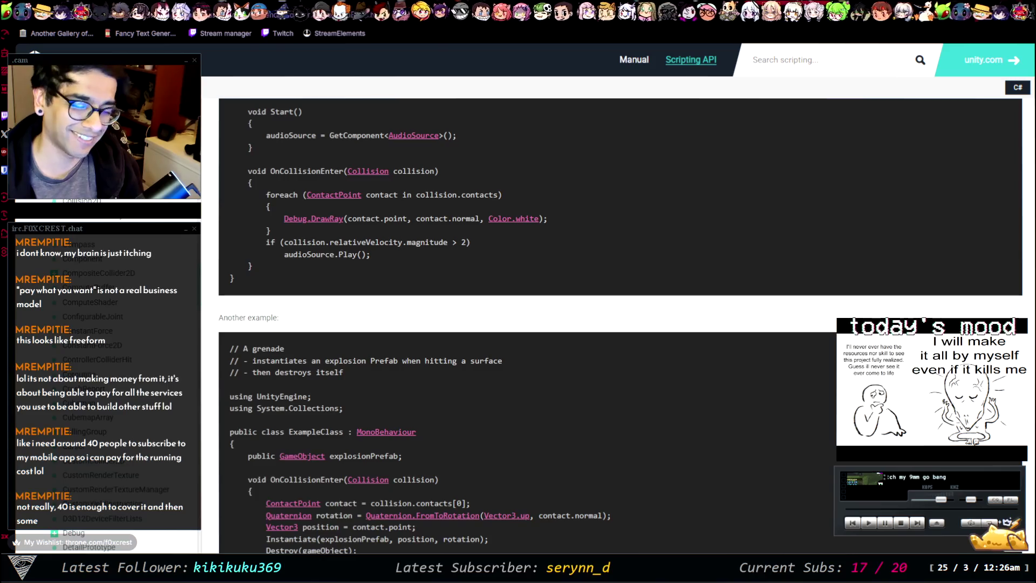
{"action": "key", "text": "ctrl+shift+Tab"}
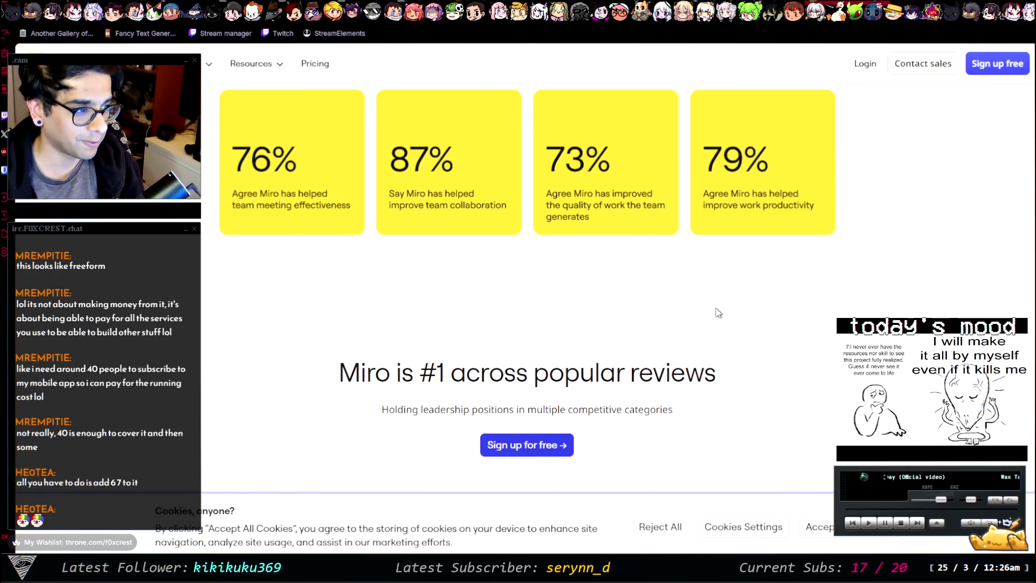
Scroll the Milanote vs Miro page back to its 130+ integrations and 60M users section
{"action": "scroll", "coordinate": [716, 309], "scroll_direction": "down", "scroll_amount": 10}
{"action": "scroll", "coordinate": [756, 314], "scroll_direction": "up", "scroll_amount": 10}
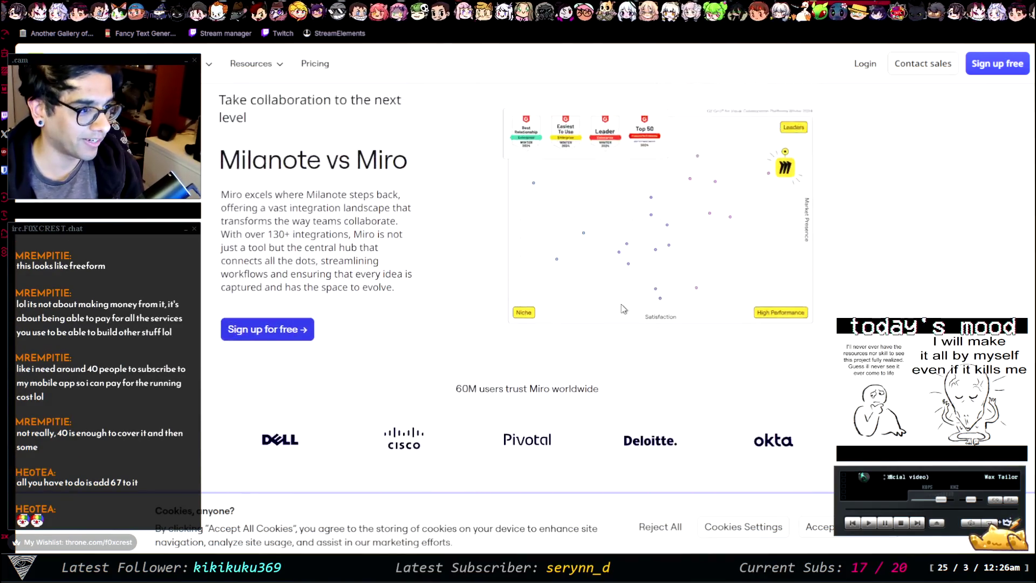